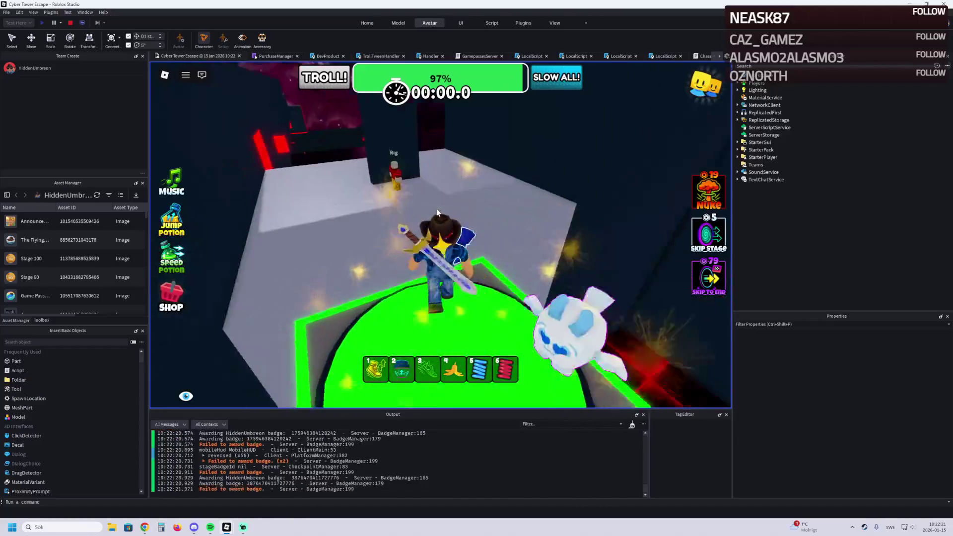
# Step: Walk the character around the stage toward the Rig, trying hotbar items 2 and 3, and return to the start platform
pyautogui.press('w')
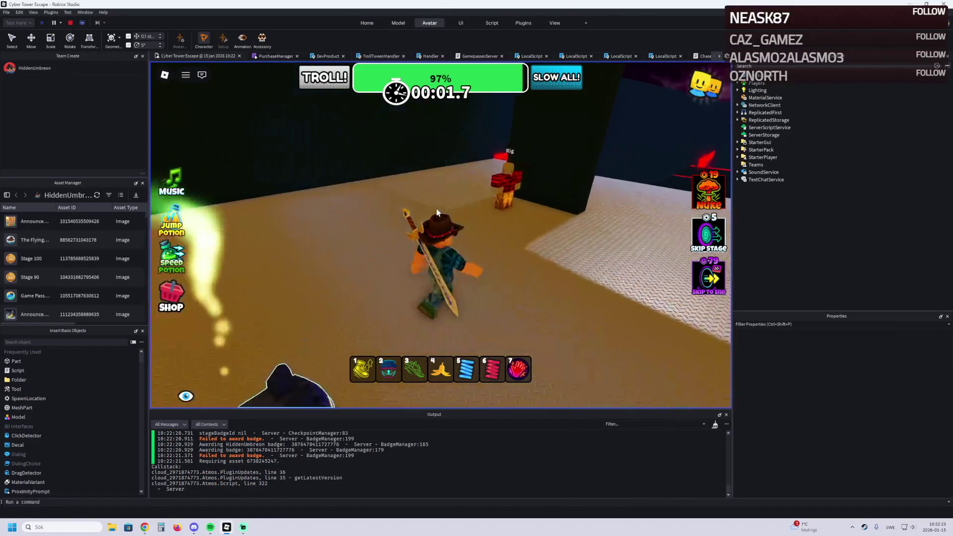
pyautogui.press('w')
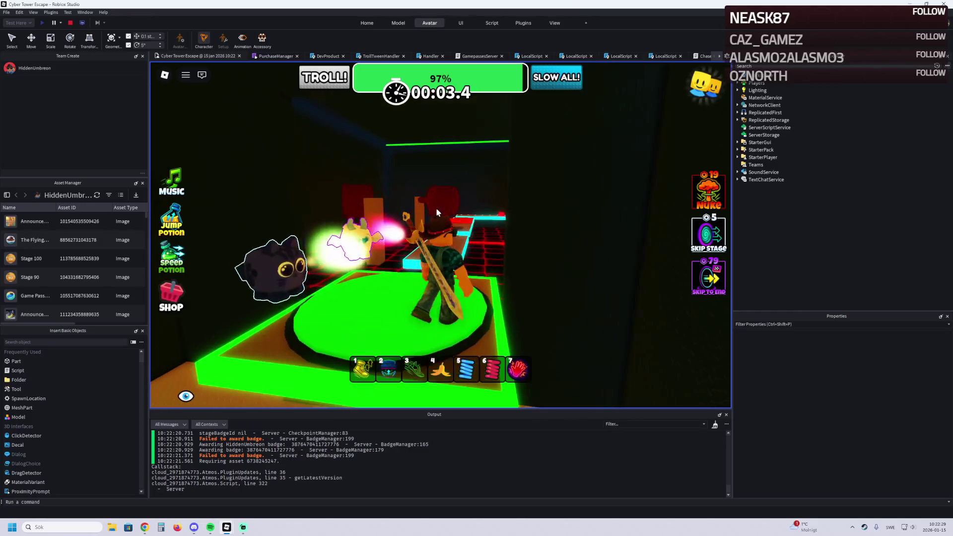
pyautogui.press('w')
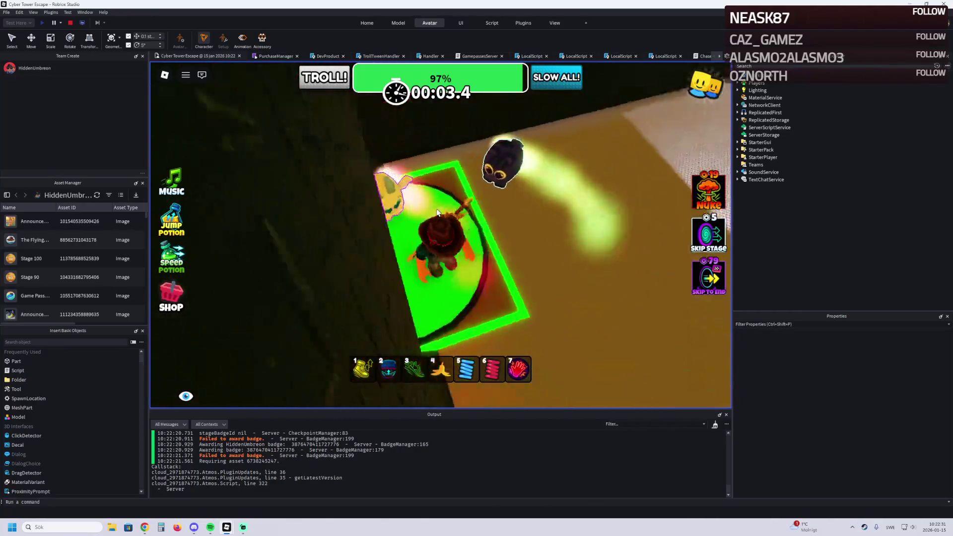
pyautogui.press('2')
pyautogui.press('w')
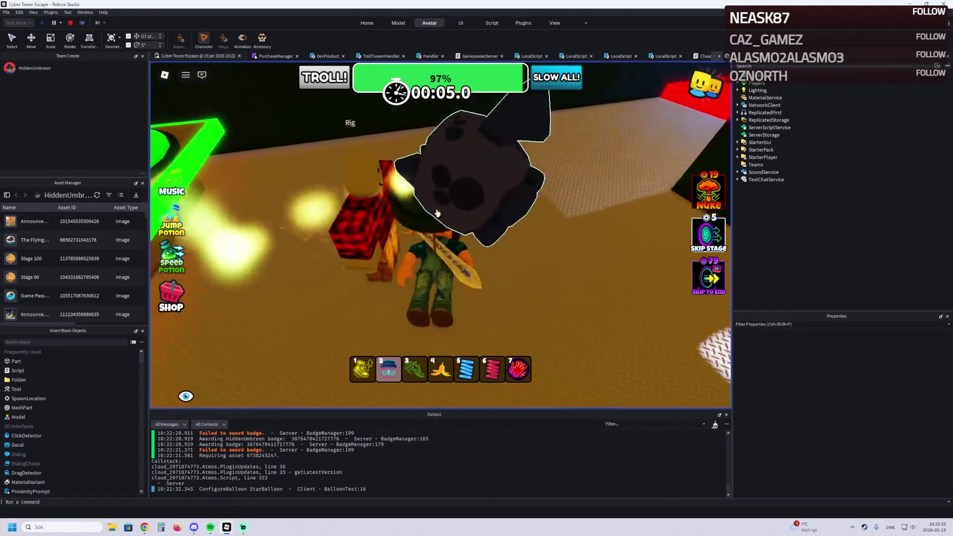
pyautogui.press('2')
pyautogui.press('w')
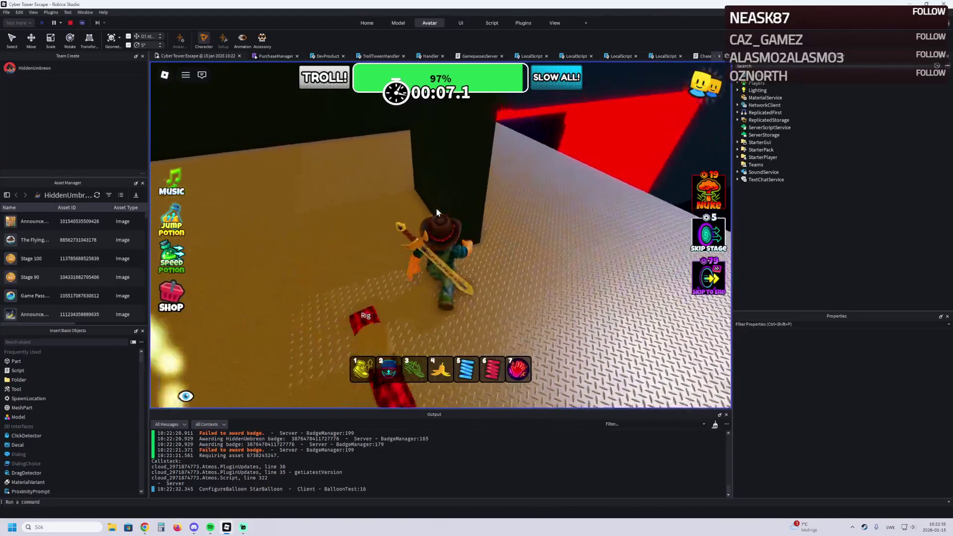
pyautogui.press('w')
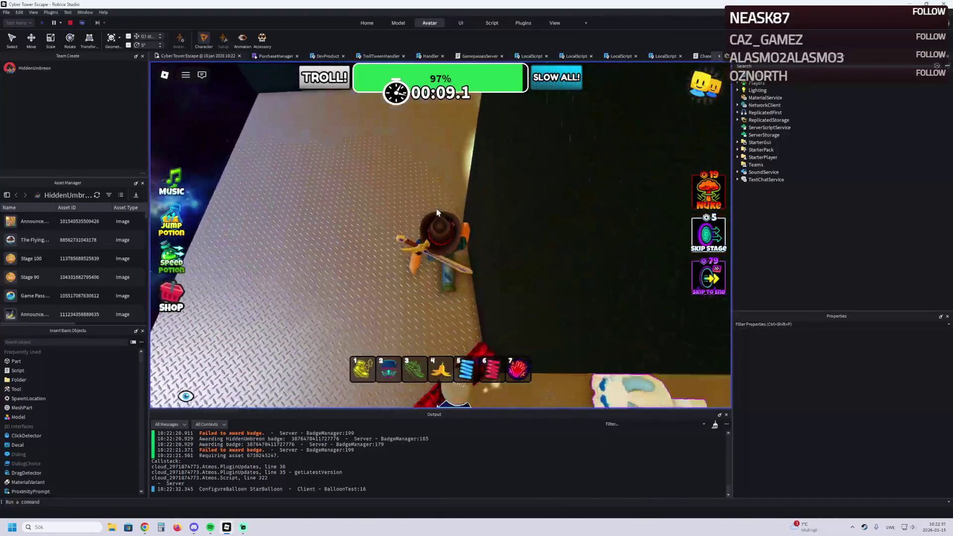
pyautogui.press('3')
pyautogui.press('w')
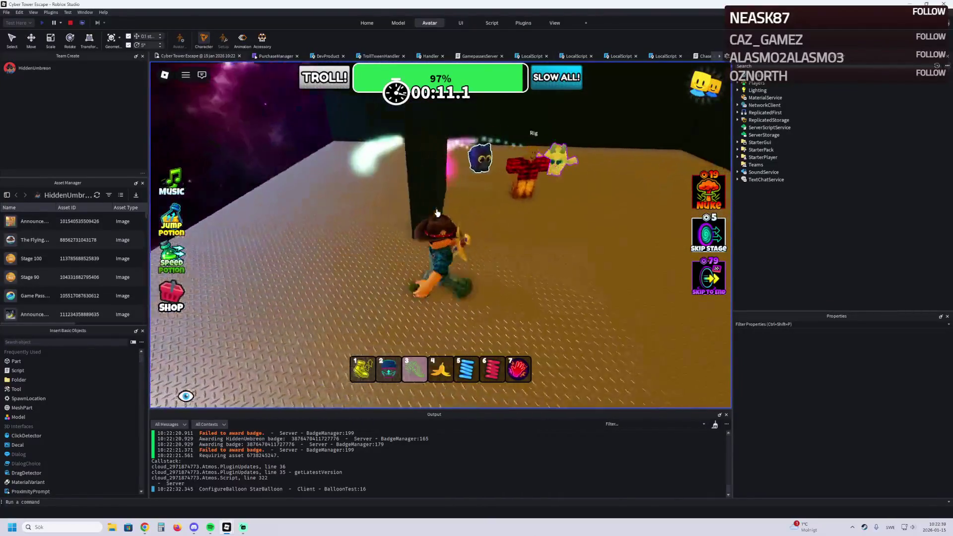
pyautogui.press('w')
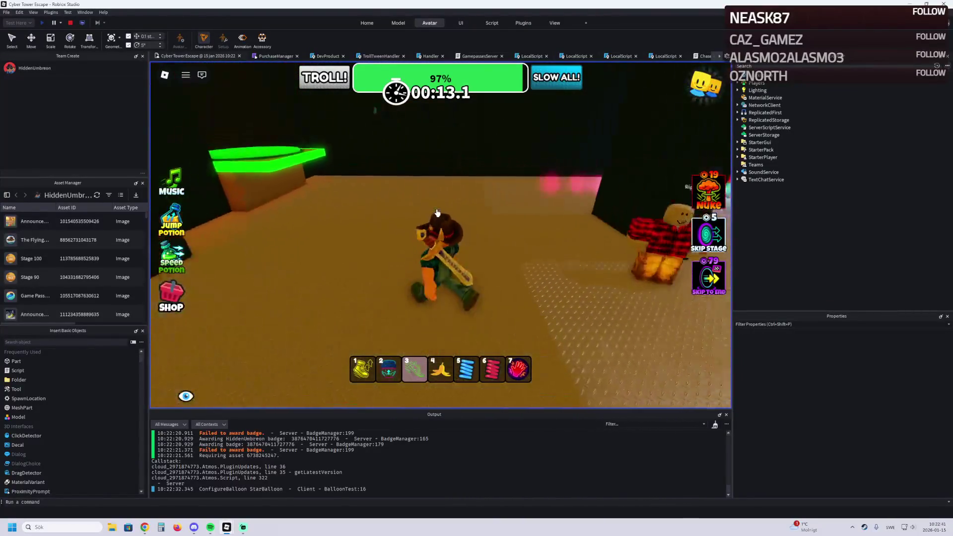
pyautogui.press('w')
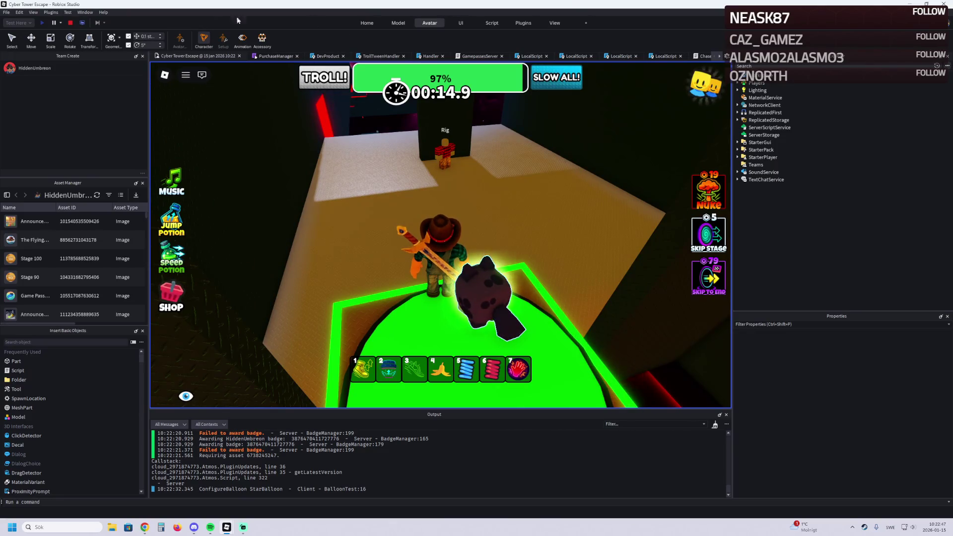
# Step: Stop the playtest and open the Rig's Animate script
pyautogui.click(70, 22)
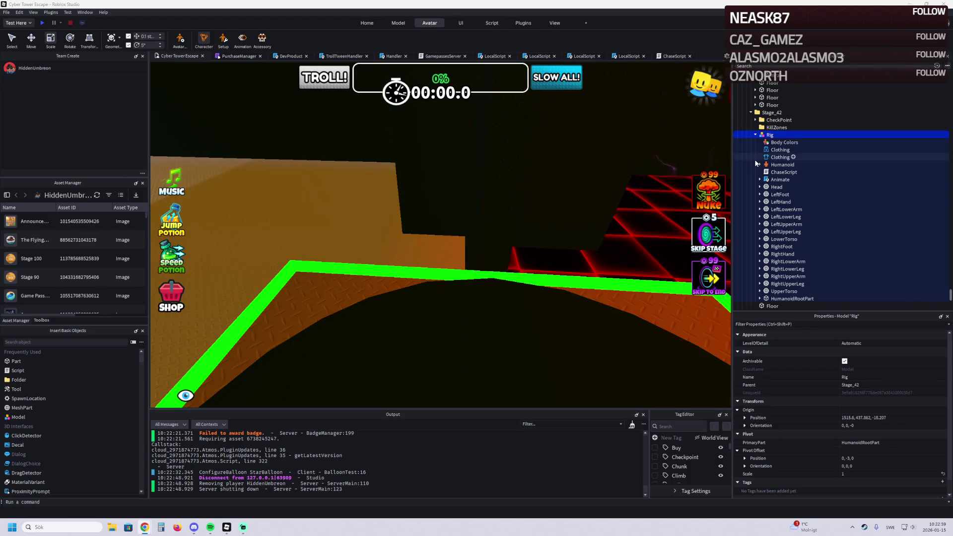
pyautogui.click(776, 180)
pyautogui.doubleClick(776, 180)
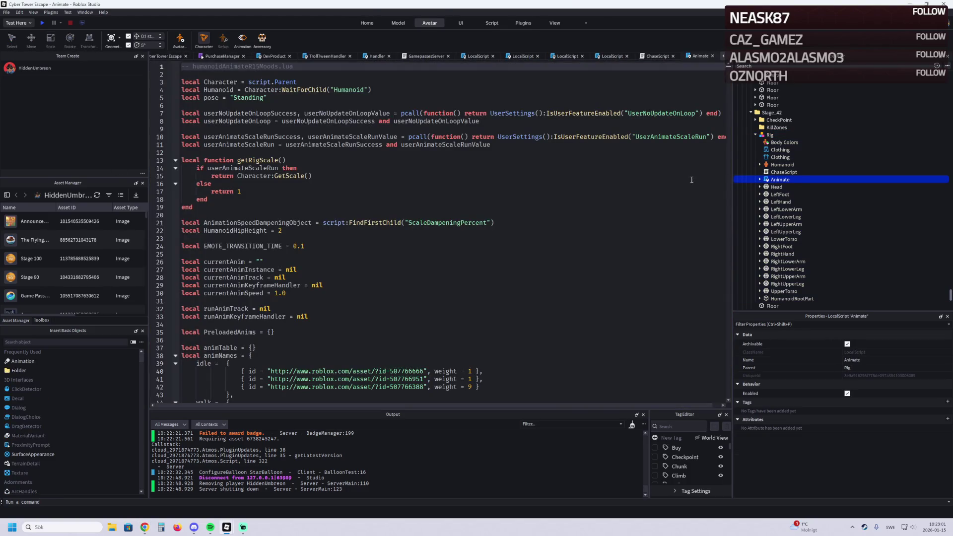
# Step: Select all of the Animate script's code and switch to the browser
pyautogui.click(760, 180)
pyautogui.click(760, 180)
pyautogui.hotkey('ctrl', 'a')
pyautogui.hotkey('alt', 'Tab')
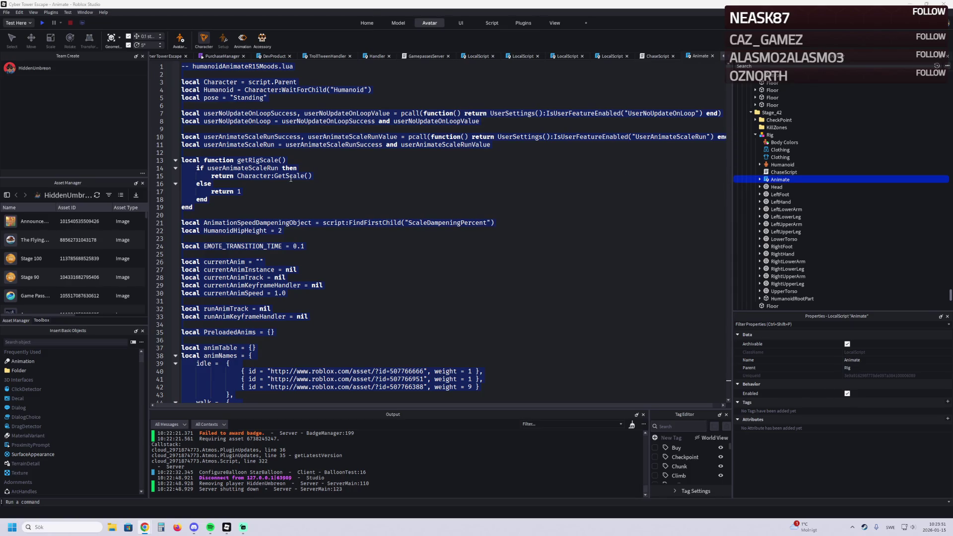
# Step: Snip the Rig's Explorer hierarchy, then bring up the ChaseScript code
pyautogui.moveTo(290, 178)
pyautogui.press('super+shift+s')
pyautogui.moveTo(747, 131); pyautogui.dragTo(879, 305)
pyautogui.click(331, 231)
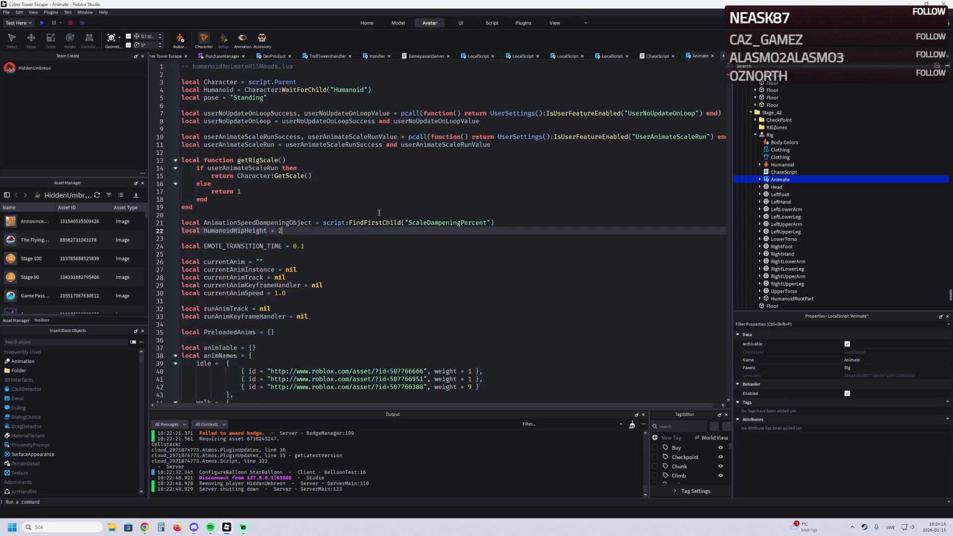
pyautogui.click(658, 57)
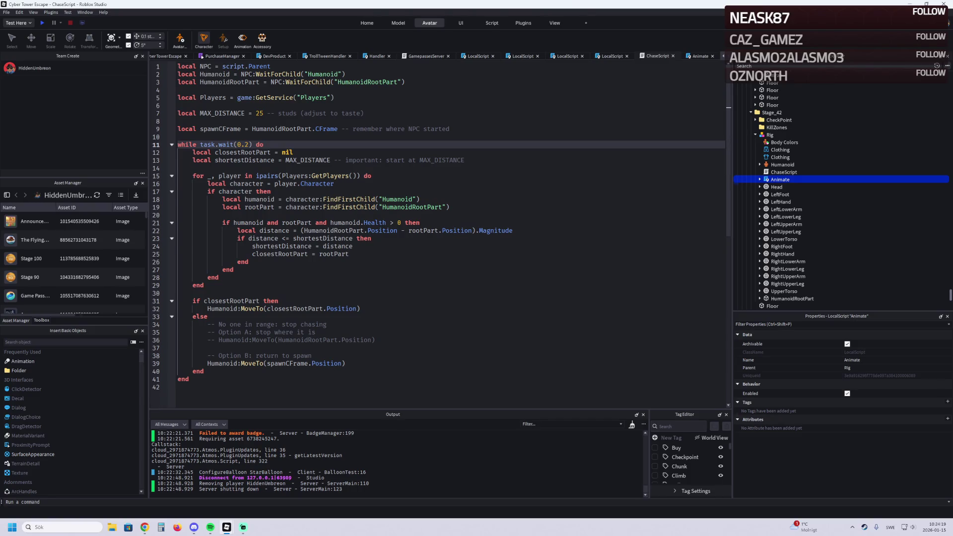
# Step: Replace ChaseScript's code with the new 39-line version from the browser
pyautogui.hotkey('alt', 'Tab')
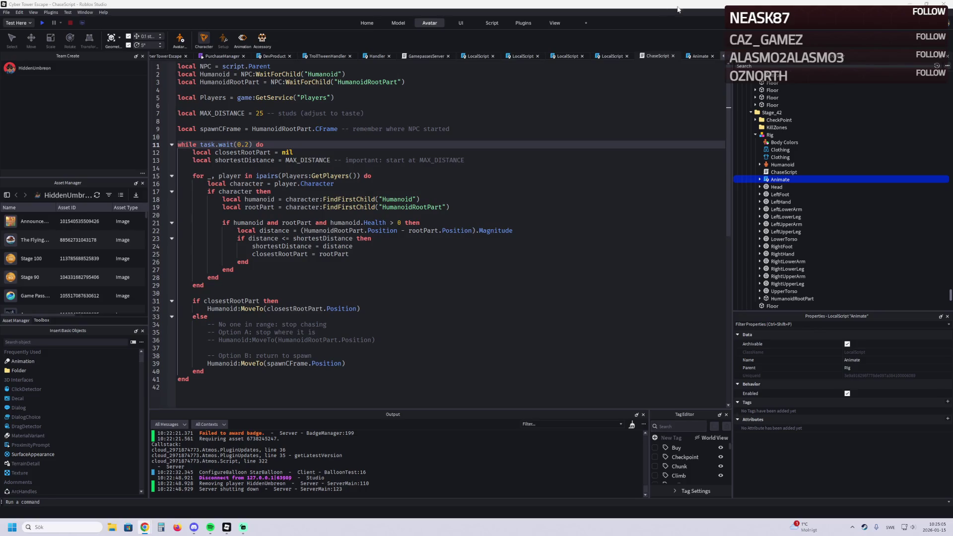
pyautogui.hotkey('ctrl', 'a')
pyautogui.write('local NPC = script.Parent local Humanoid = NPC:WaitForChild("Humanoid") local HumanoidRootPart = NPC:WaitForChild("HumanoidRootPart")  local Players = game:GetService("Players")  local MAX_DISTANCE = 100 -- studs local UPDATE_RATE = 0.2  local spawnPos = HumanoidRootPart.Position  while task.wait(UPDATE_RATE) do     local closestRootPart = nil     local shortestDistance = MAX_DISTANCE      for _, player in ipairs(Players:GetPlayers()) do         local character = player.Character         if character then             local ph = character:FindFirstChild("Humanoid")             local pr = character:FindFirstChild("HumanoidRootPart")              if ph and pr and ph.Health > 0 then                 local distance = (HumanoidRootPart.Position - pr.Position).Magnitude                 if distance <= shortestDistance then                     shortestDistance = distance                     closestRootPart = pr                 end             end         end     end      if closestRootPart then         Humanoid:MoveTo(closestRootPart.Position)     else         -- No players in range, return to spawn (or idle)         Humanoid:MoveTo(spawnPos)     end end')
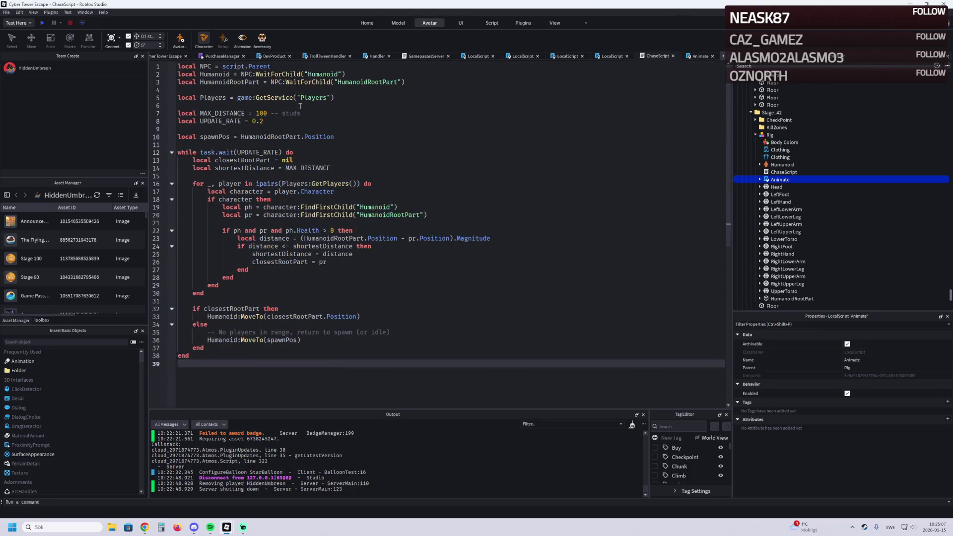
# Step: Change MAX_DISTANCE to 20 and go back to the Cyber Tower Escape view
pyautogui.doubleClick(262, 113)
pyautogui.write('50')
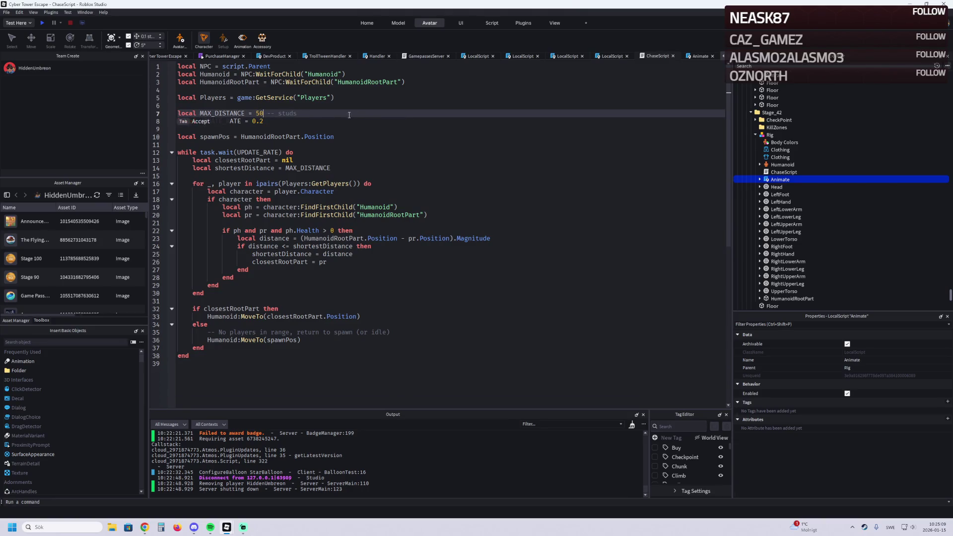
pyautogui.press('BackSpace')
pyautogui.press('BackSpace')
pyautogui.write('20')
pyautogui.click(426, 119)
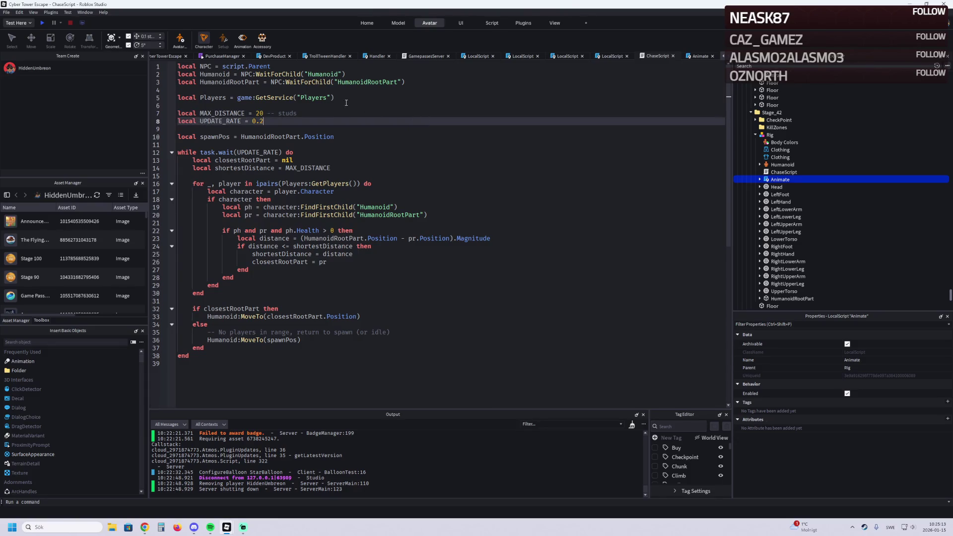
pyautogui.click(171, 56)
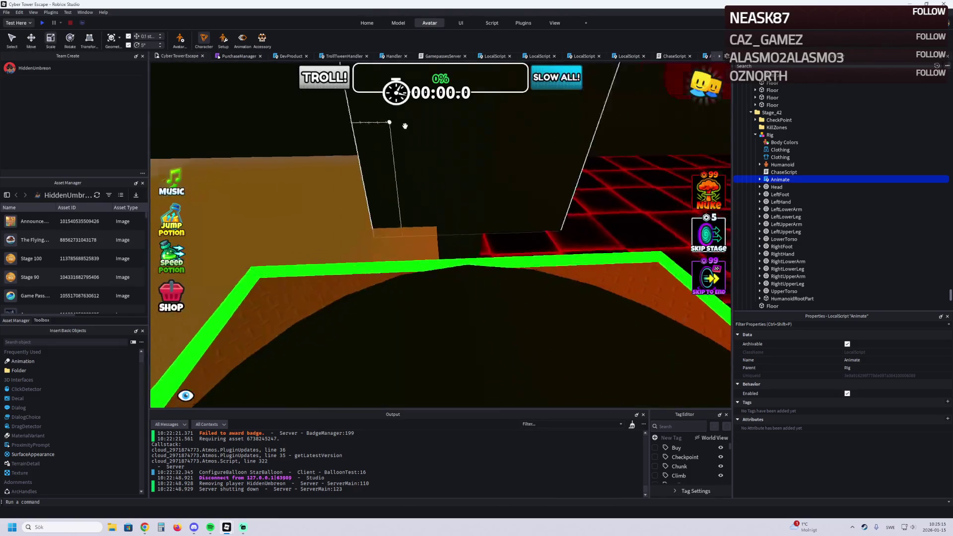
# Step: Playtest, run past the black pillar with the Rig chasing, and jump onto the green-topped ledge
pyautogui.click(45, 23)
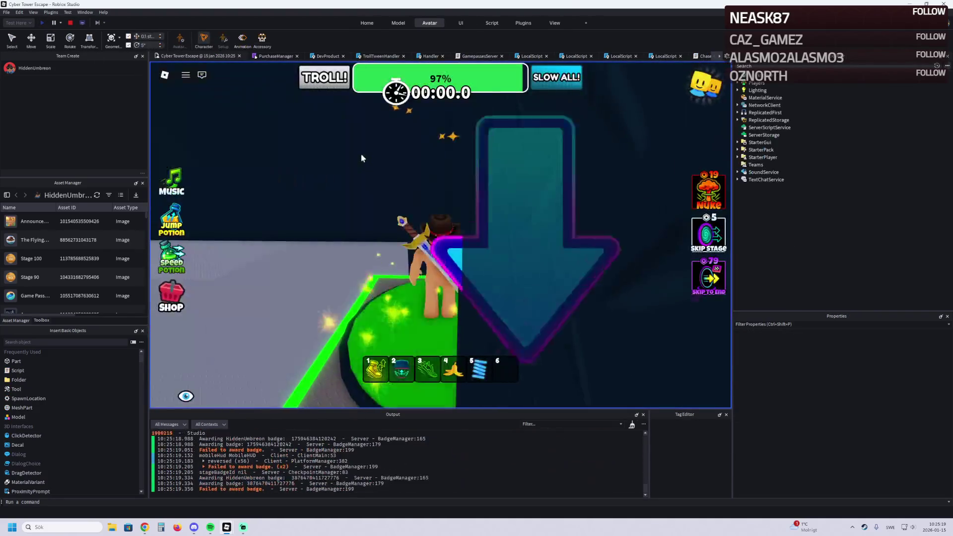
pyautogui.press('w')
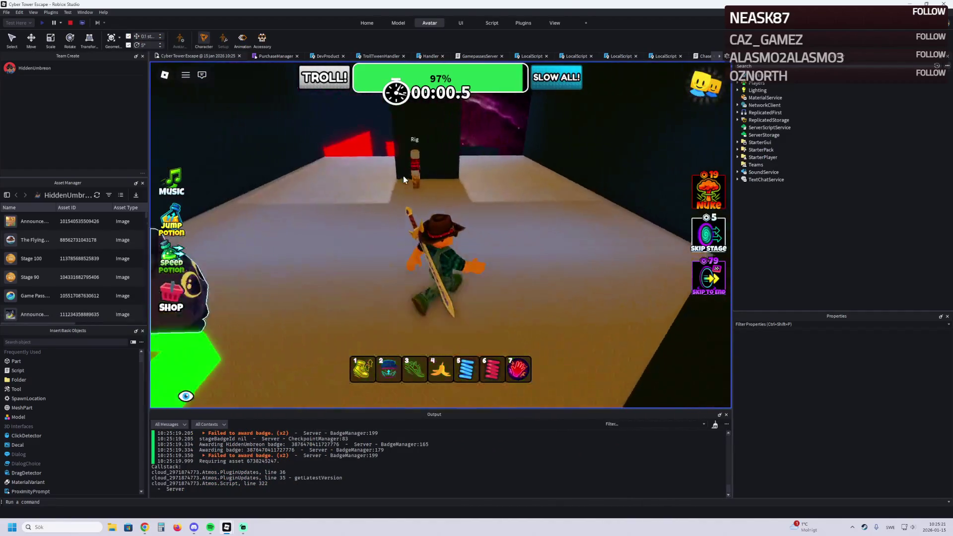
pyautogui.press('w')
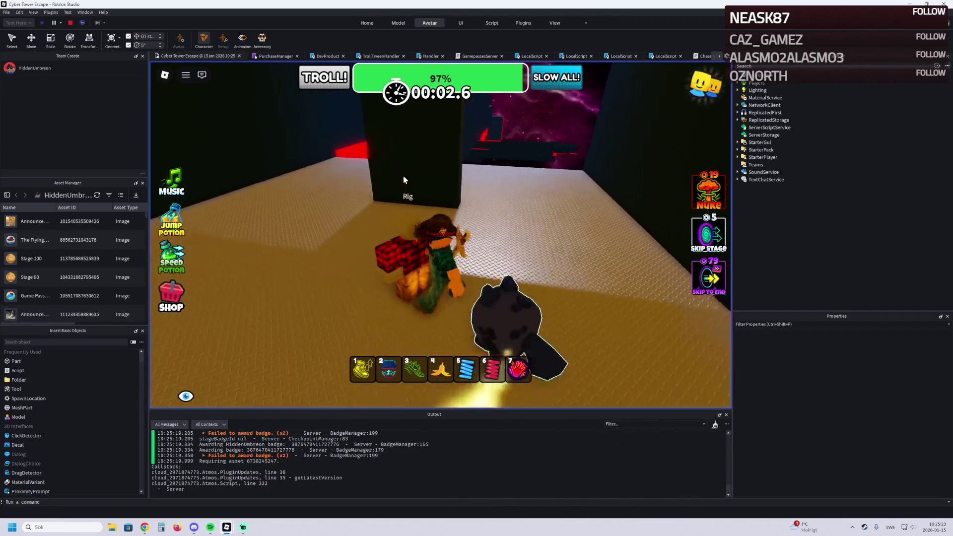
pyautogui.press('w')
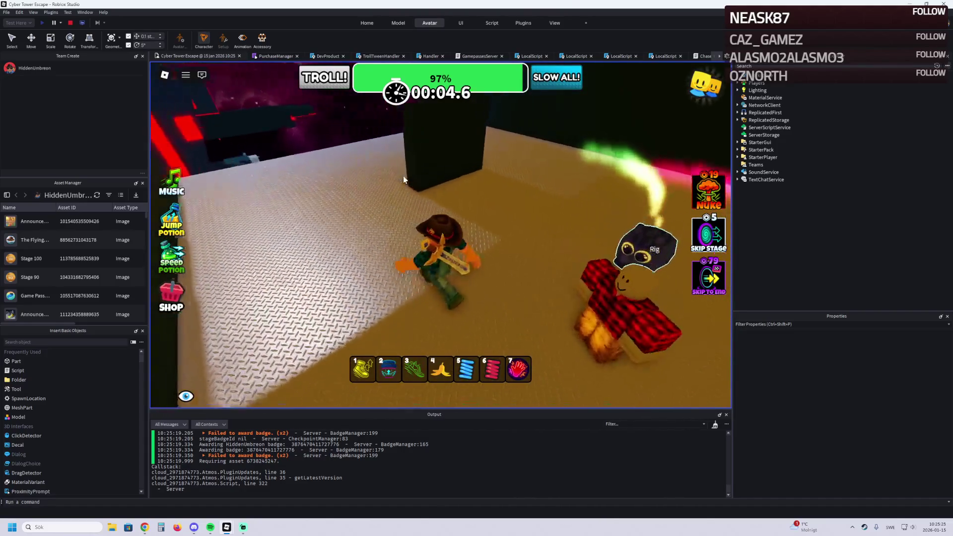
pyautogui.press('w')
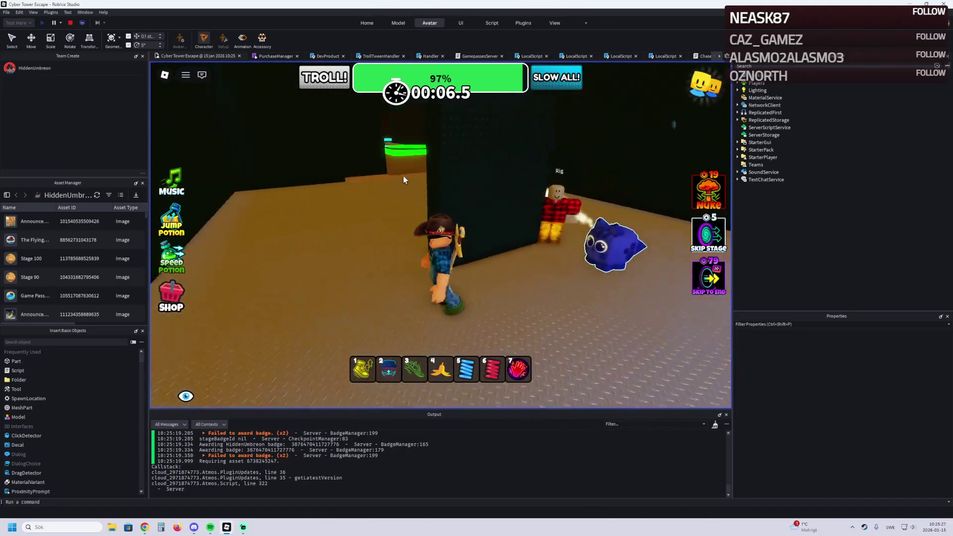
pyautogui.press('w')
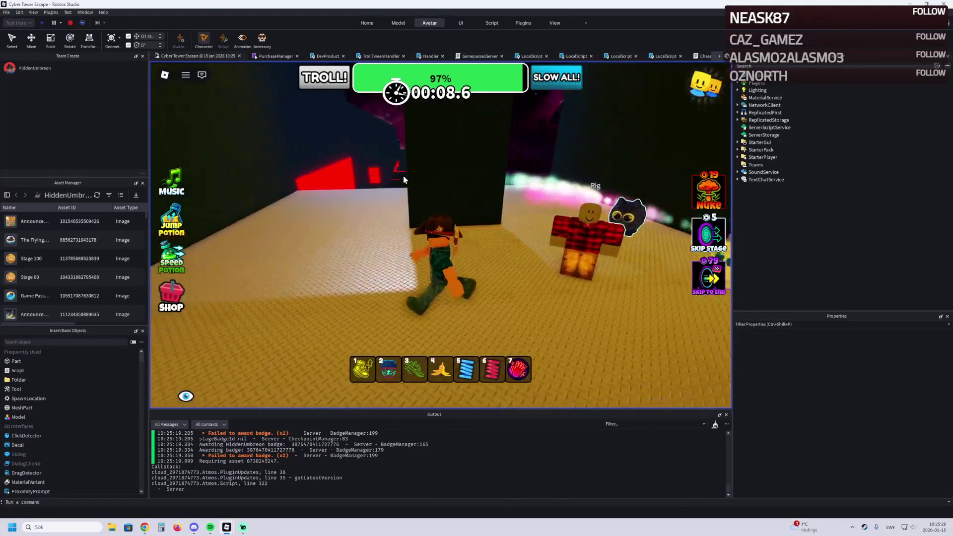
pyautogui.press('w')
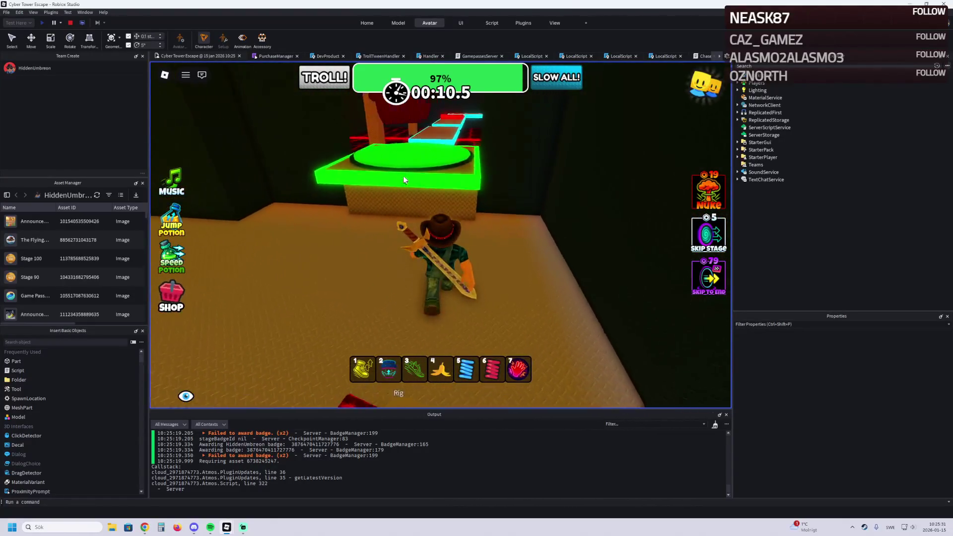
pyautogui.press('w')
pyautogui.press('space')
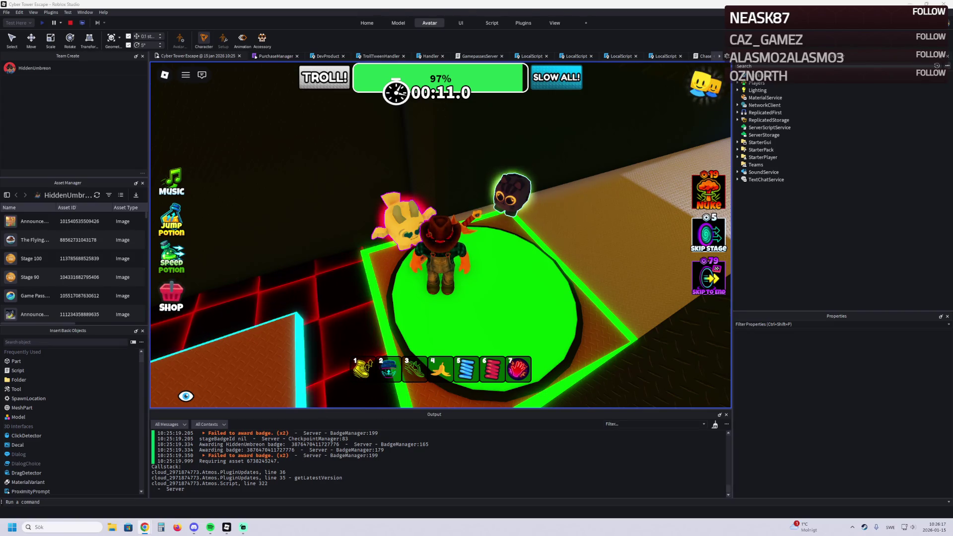
# Step: Stop the playtest, scroll through ChaseScript's walk-animation code, and return to the place view
pyautogui.click(71, 23)
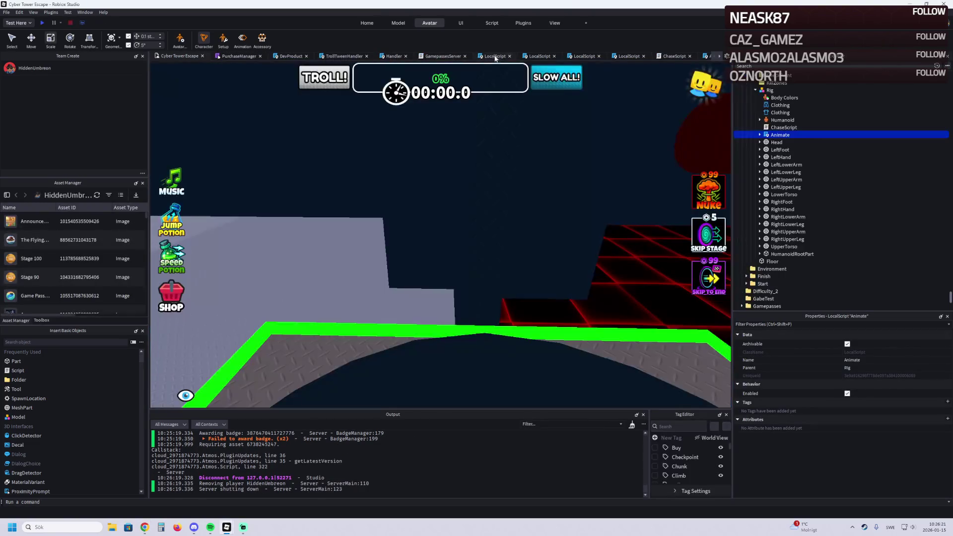
pyautogui.click(666, 55)
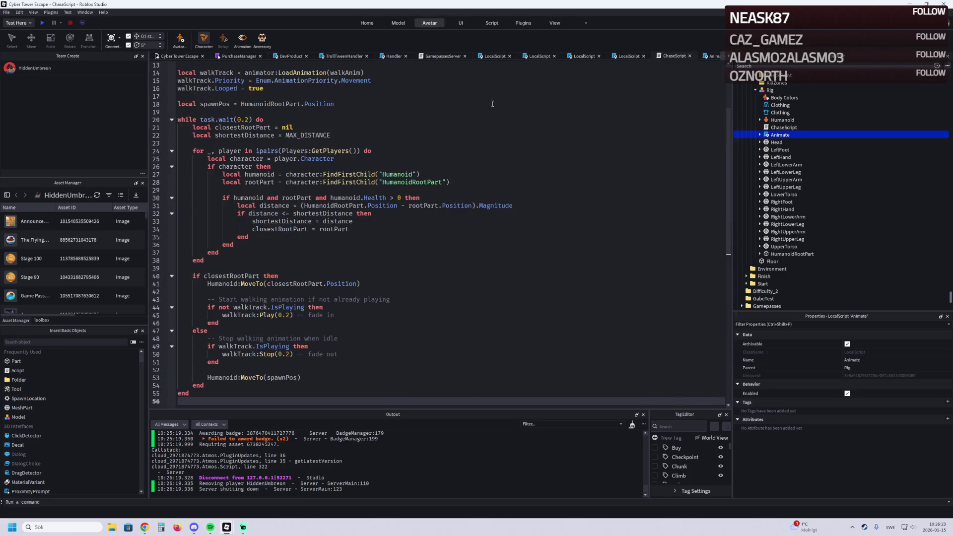
pyautogui.scroll(4, 343, 111)
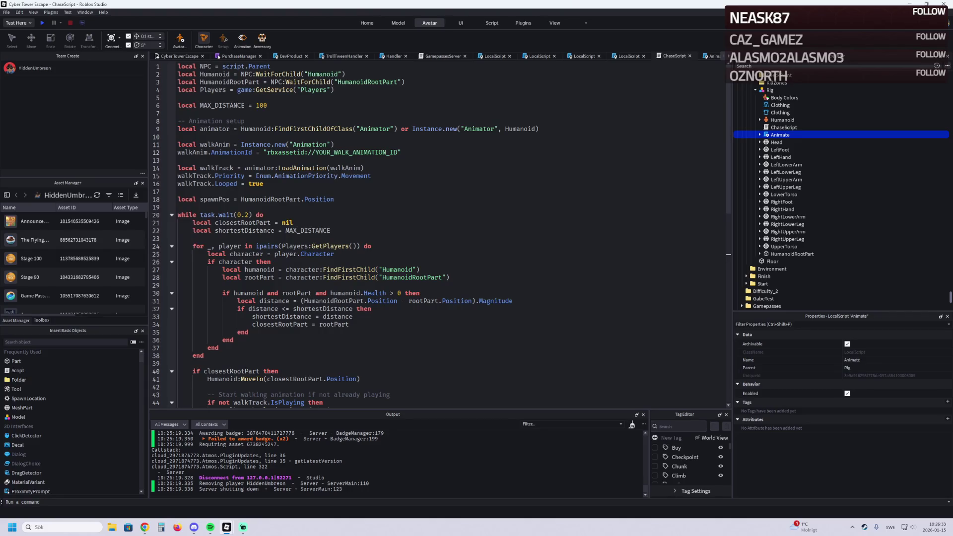
pyautogui.scroll(-7, 307, 276)
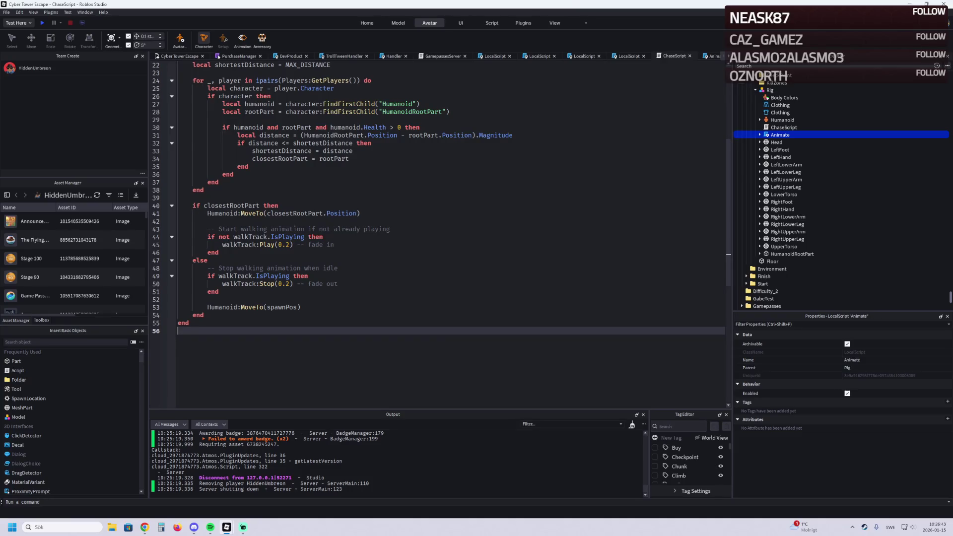
pyautogui.click(175, 57)
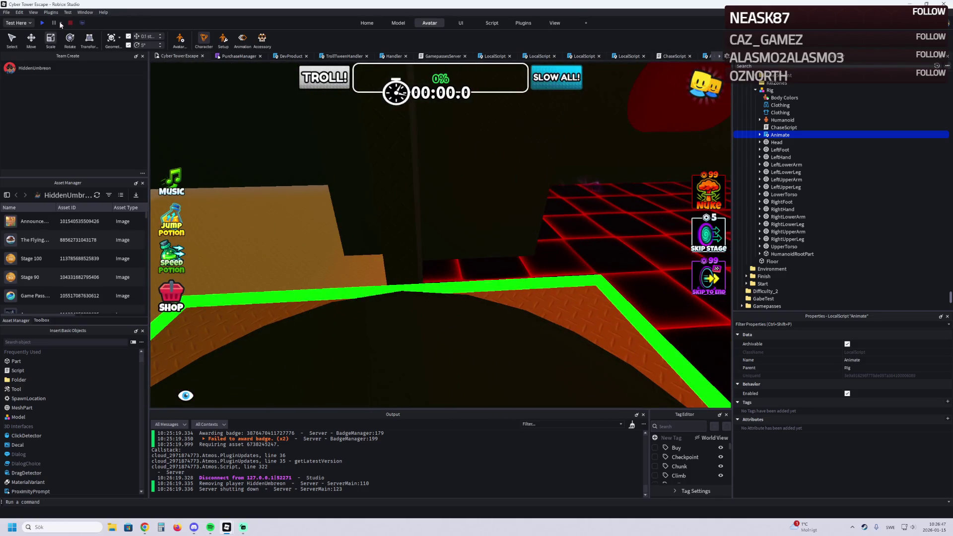
# Step: Playtest toward the Rig, see the invalid animation id error at ChaseScript line 14, and stop
pyautogui.click(43, 24)
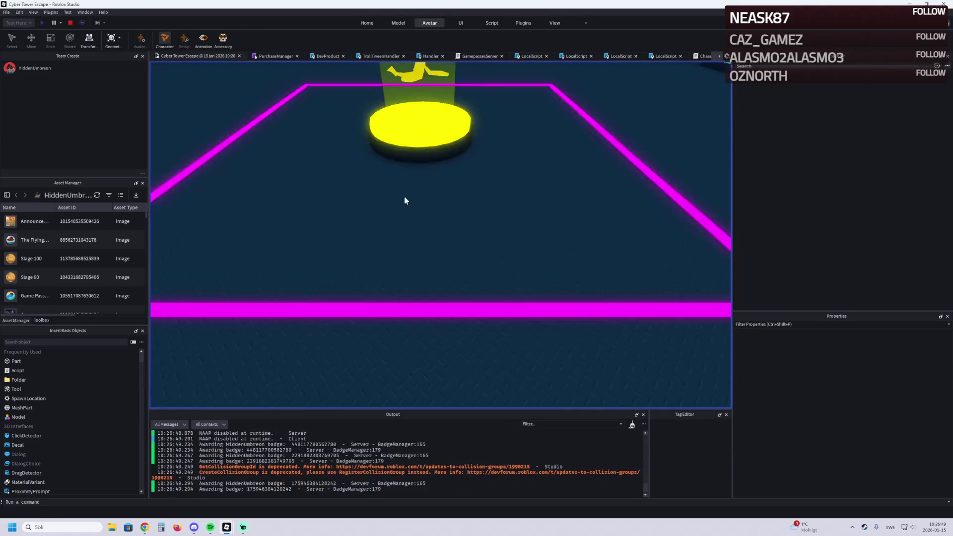
pyautogui.press('w')
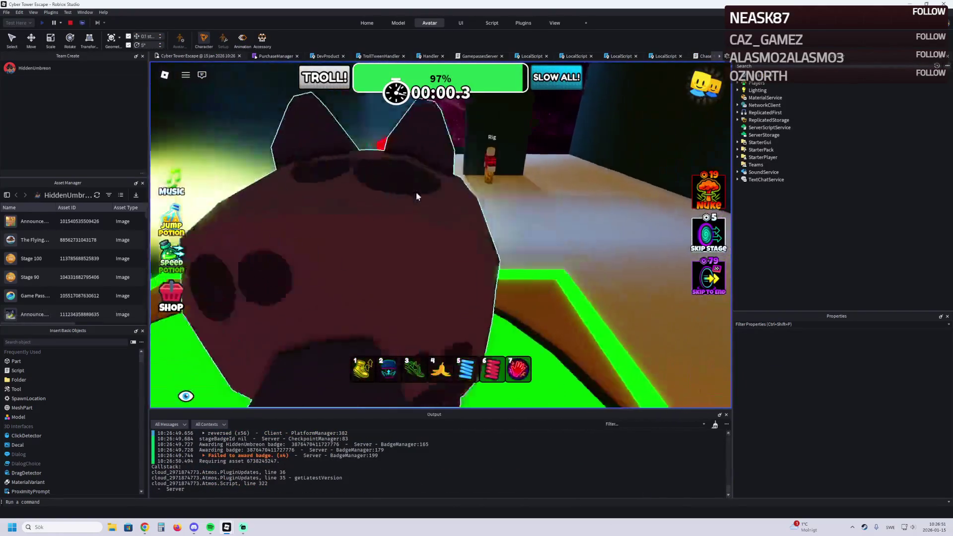
pyautogui.press('w')
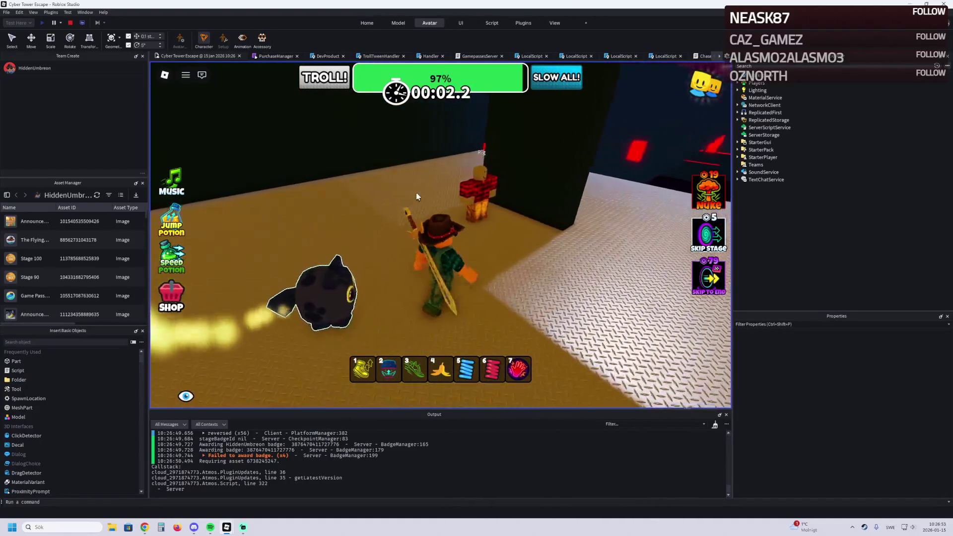
pyautogui.press('w')
pyautogui.scroll(5, 363, 456)
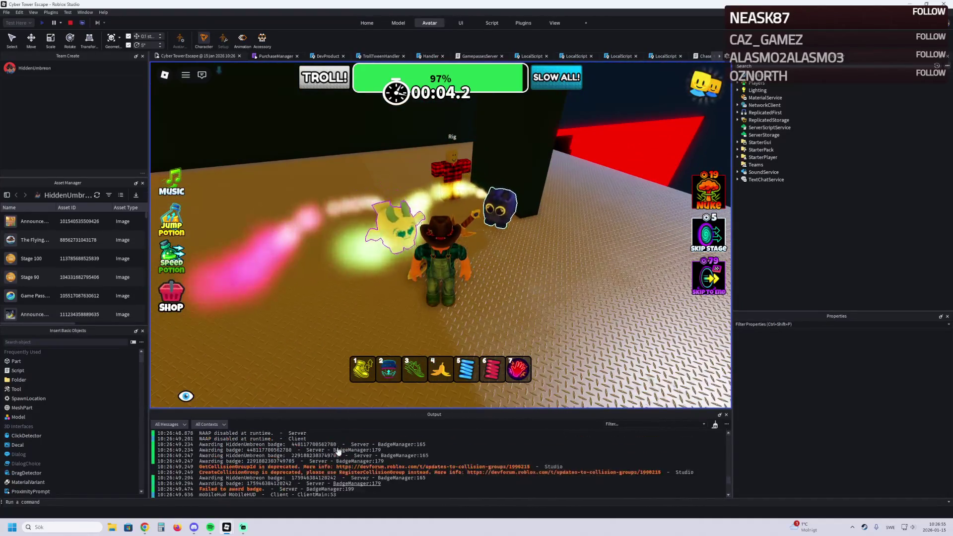
pyautogui.scroll(3, 362, 456)
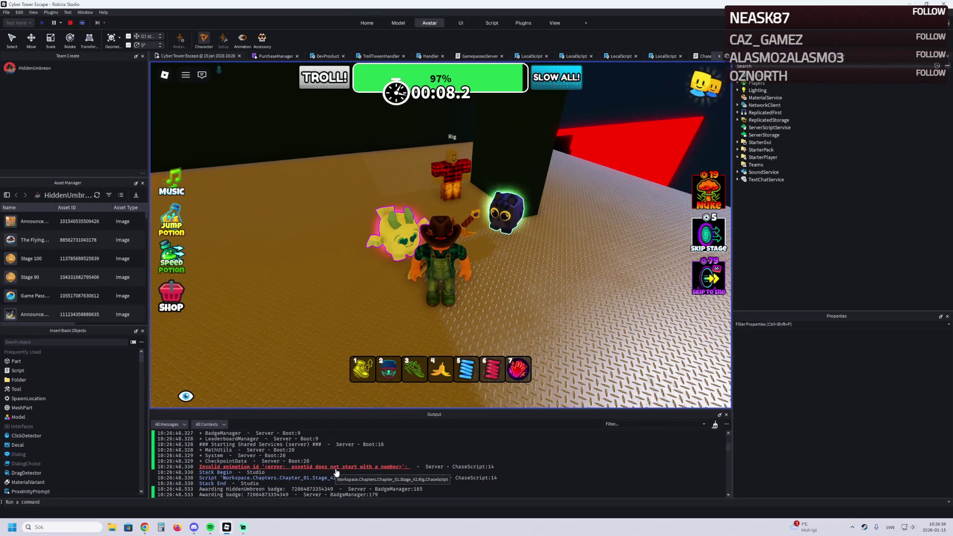
pyautogui.hotkey('shift', 'F5')
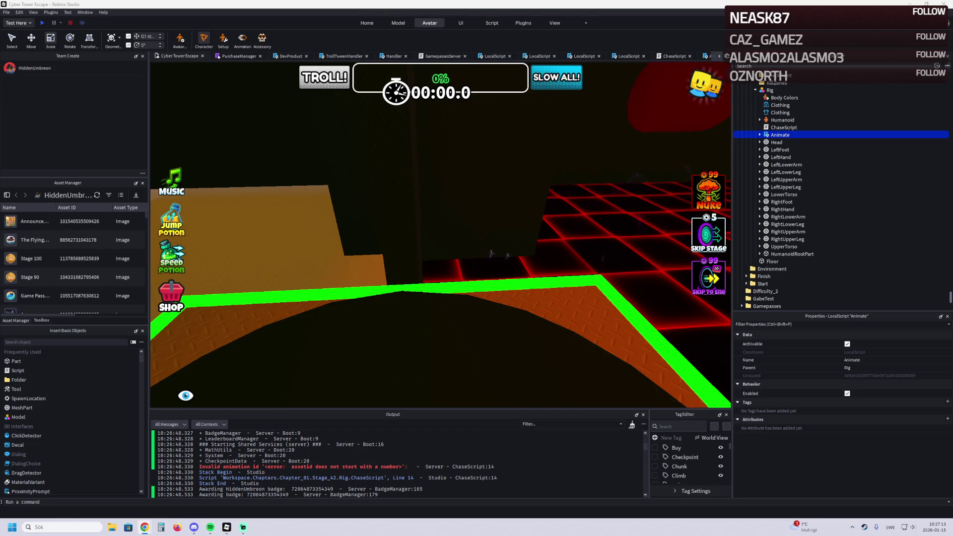
# Step: Copy the AnimationId of WalkAnim under Rig > Animate > walk
pyautogui.click(781, 137)
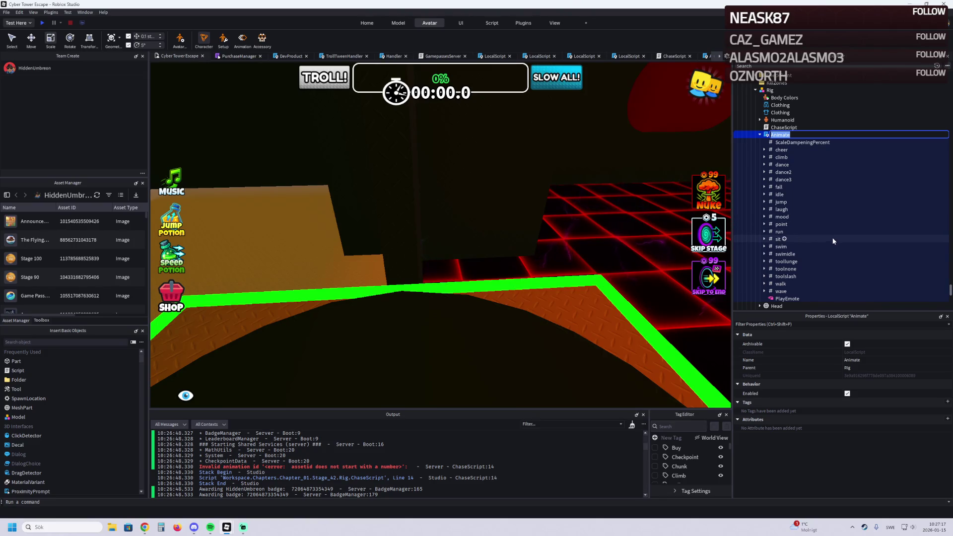
pyautogui.click(816, 284)
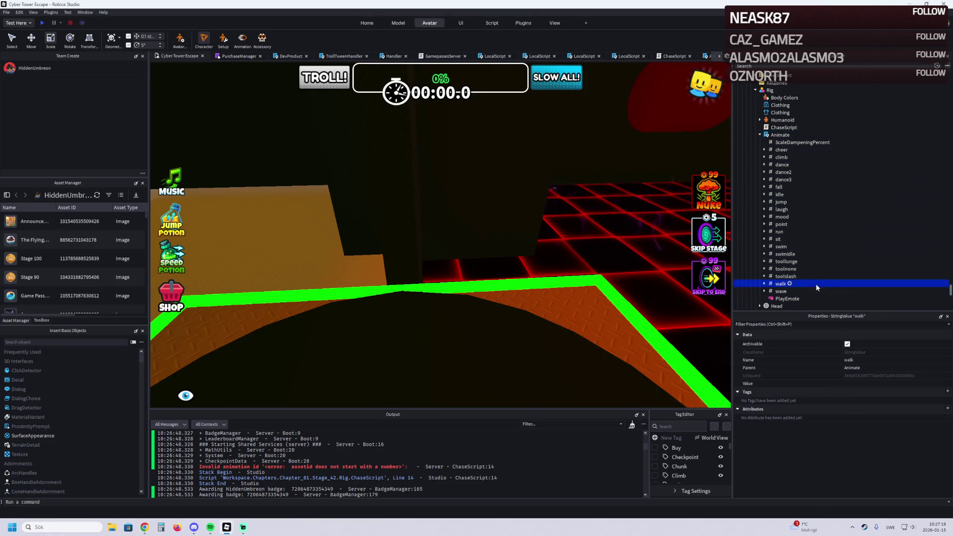
pyautogui.doubleClick(815, 284)
pyautogui.click(812, 292)
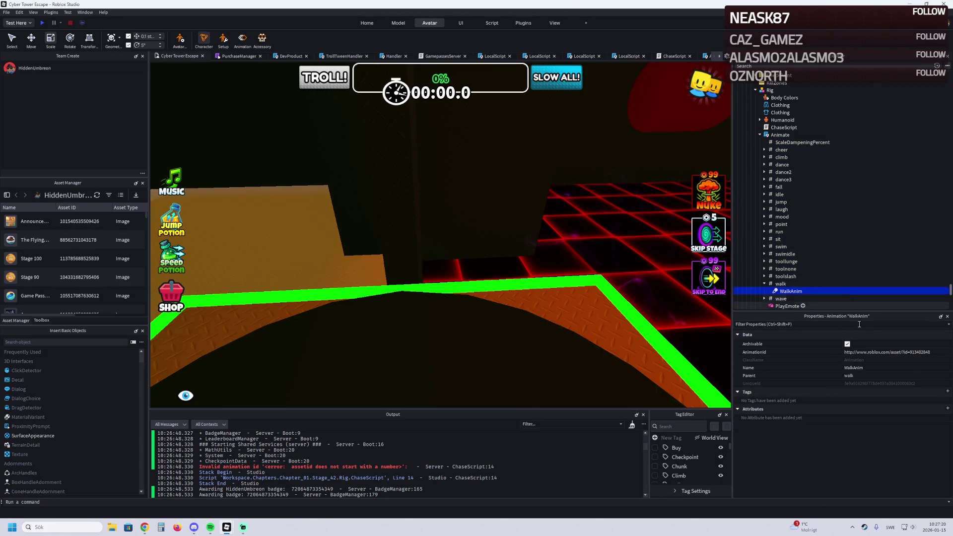
pyautogui.click(943, 356)
pyautogui.click(935, 355)
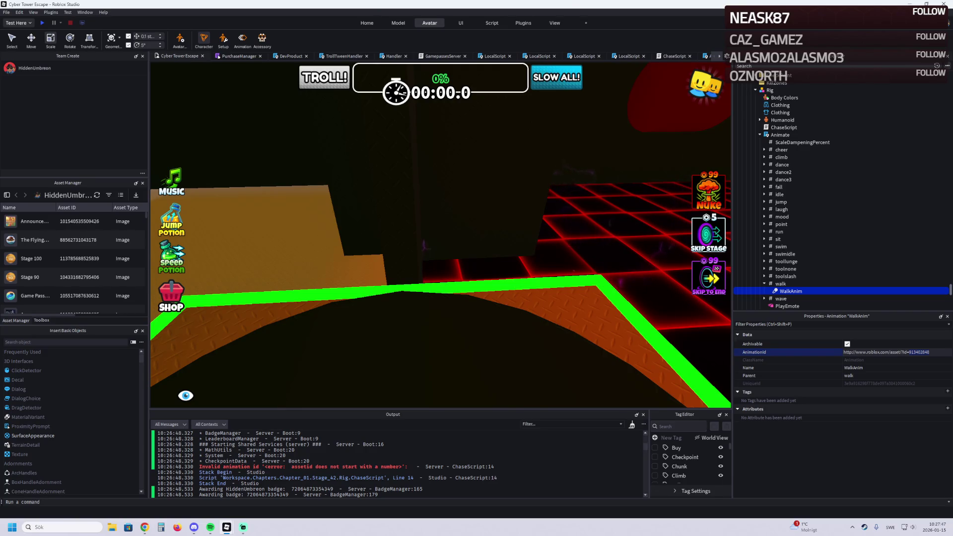
pyautogui.click(144, 528)
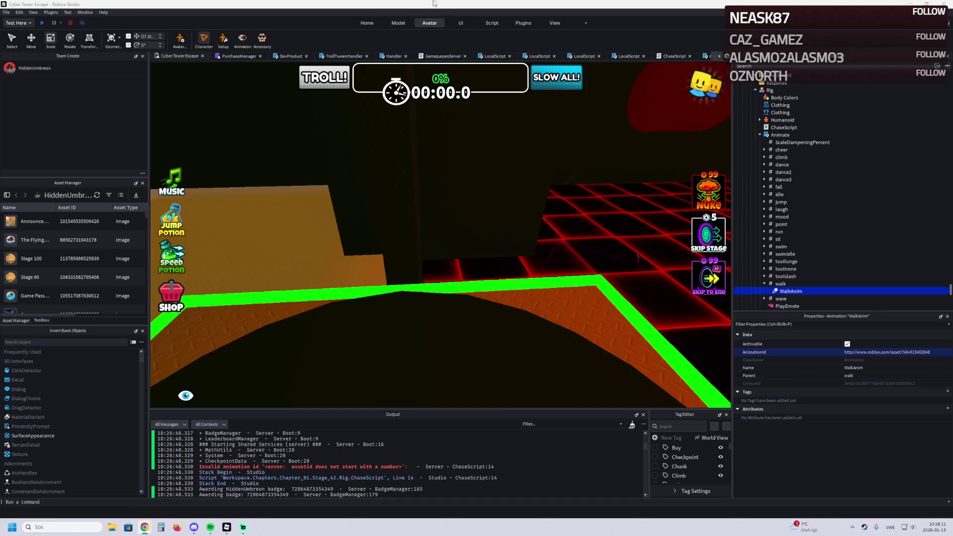
# Step: Paste rbxassetid://913402848 over YOUR_WALK_ANIMATION_ID on line 12 and start a playtest
pyautogui.hotkey('ctrl', 'Tab')
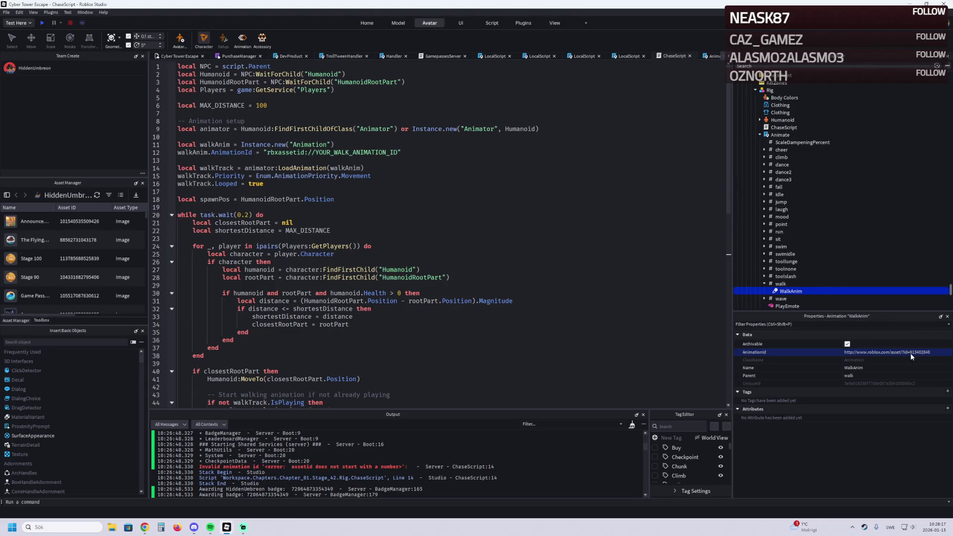
pyautogui.doubleClick(366, 153)
pyautogui.write('913402848')
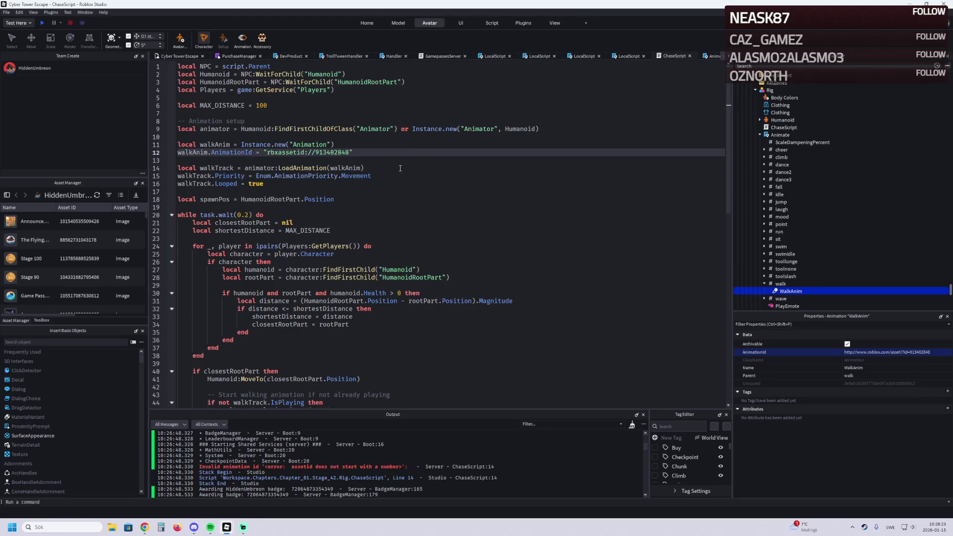
pyautogui.click(398, 168)
pyautogui.click(167, 57)
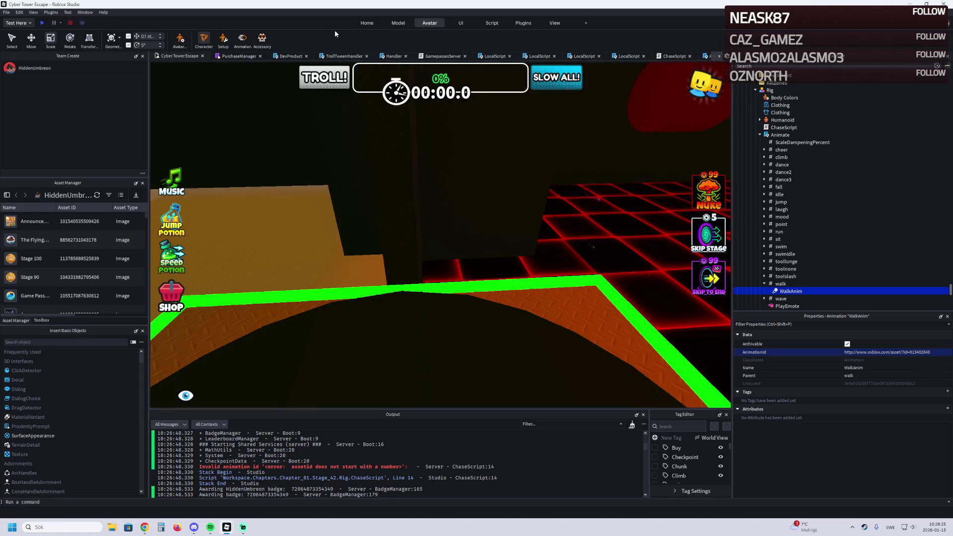
pyautogui.click(42, 23)
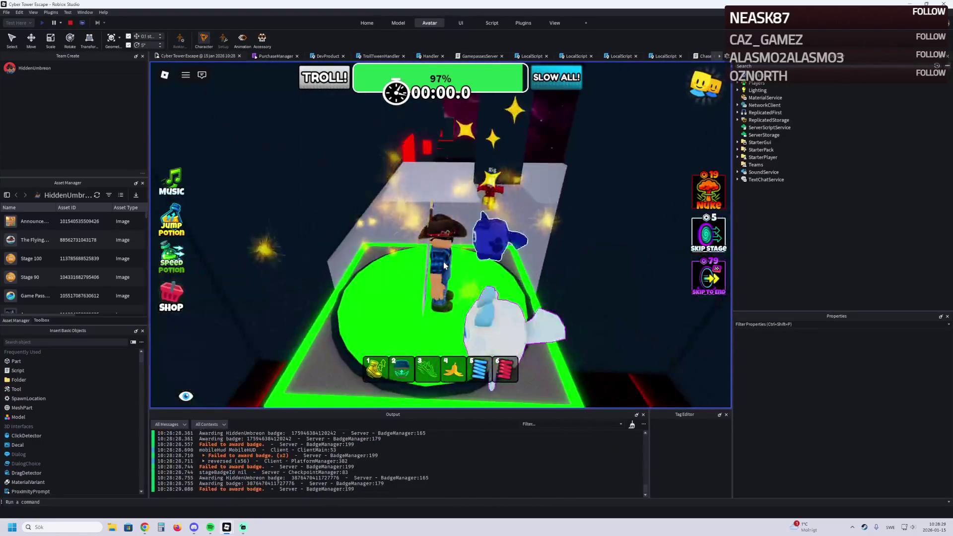
# Step: Lead the chasing Rig across the floor, past the dark pillar and along the ledge, then stop
pyautogui.press('3')
pyautogui.press('w')
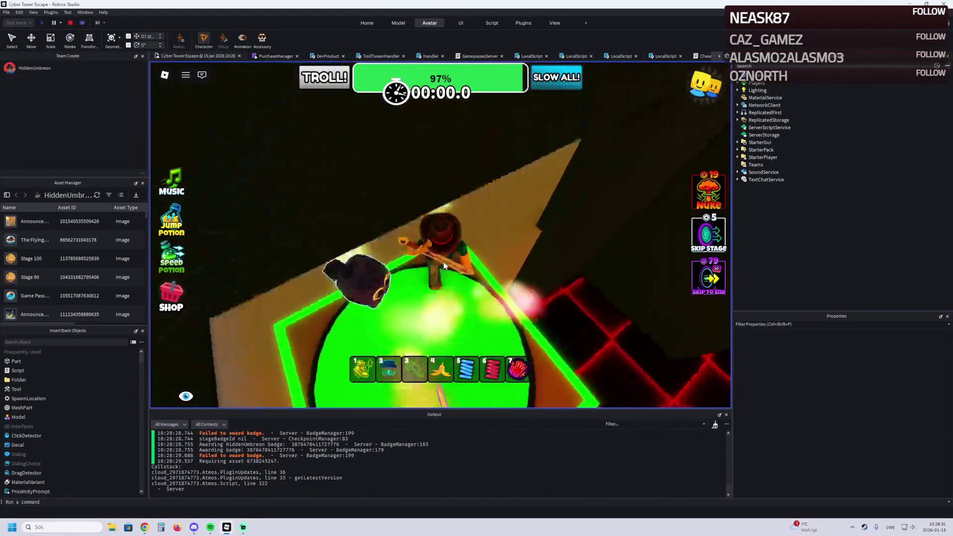
pyautogui.press('w')
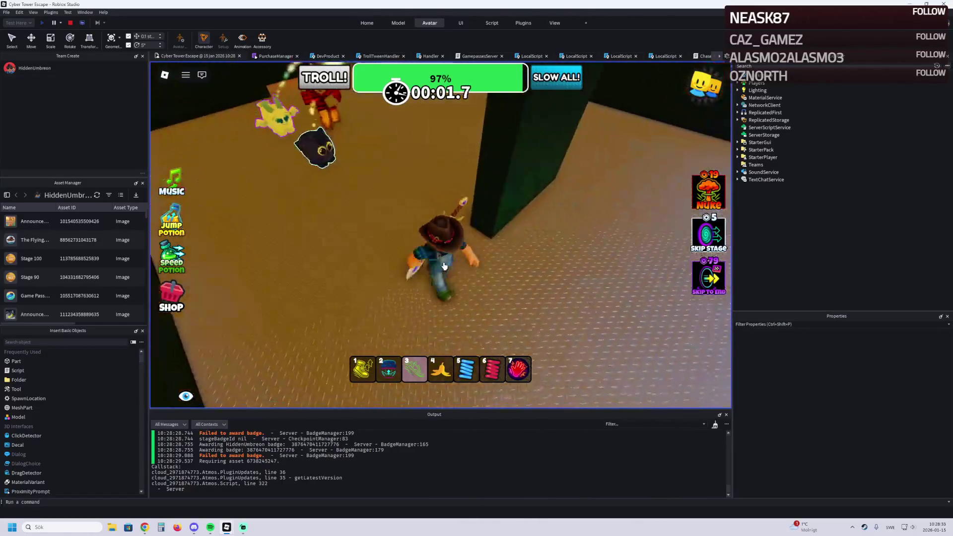
pyautogui.press('w')
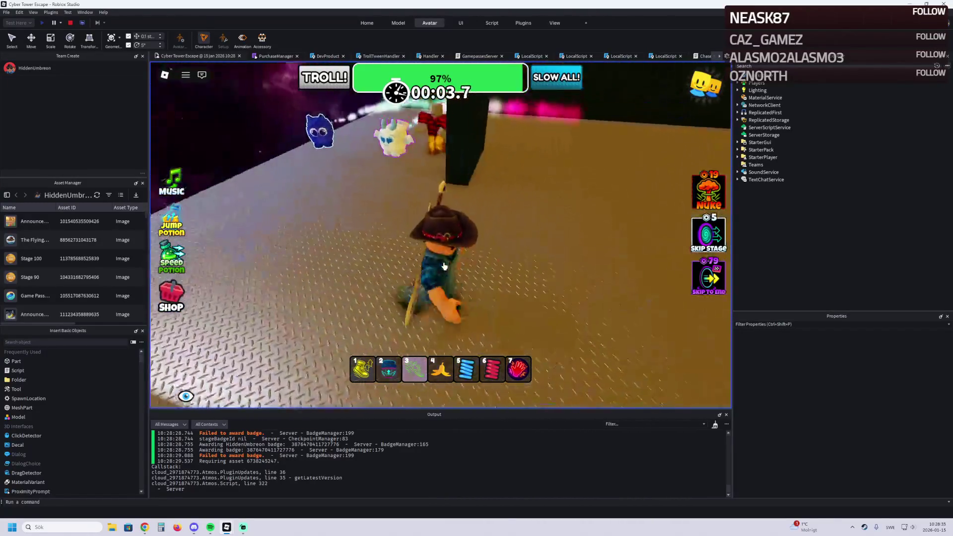
pyautogui.press('w')
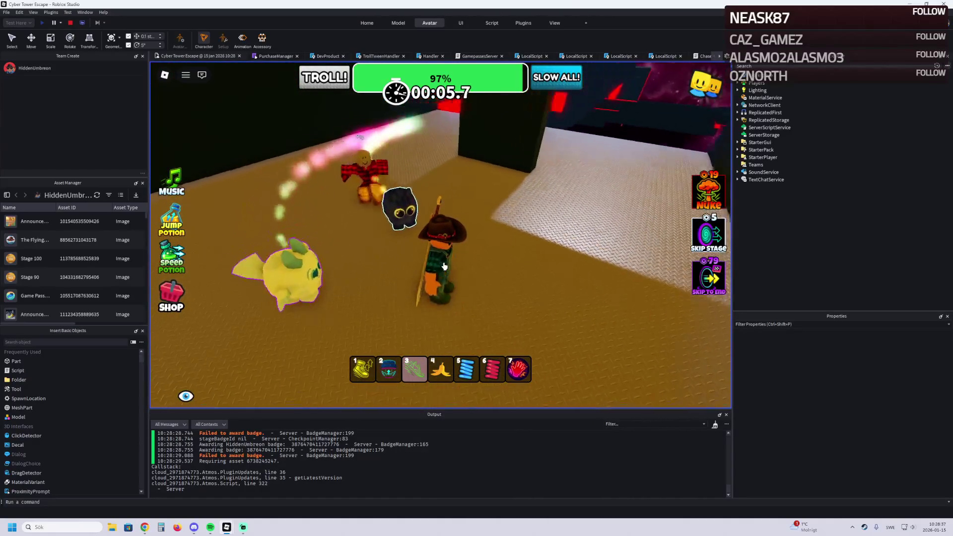
pyautogui.press('w')
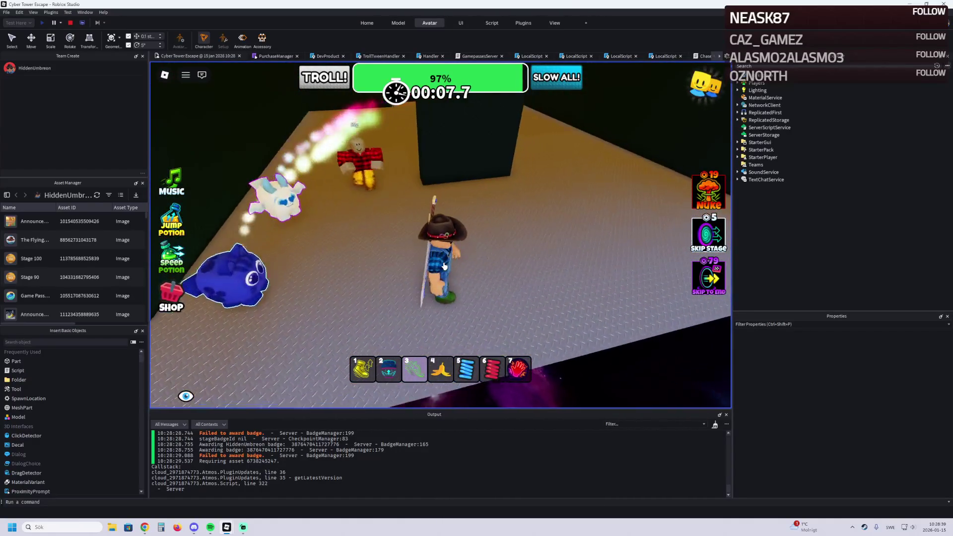
pyautogui.press('w')
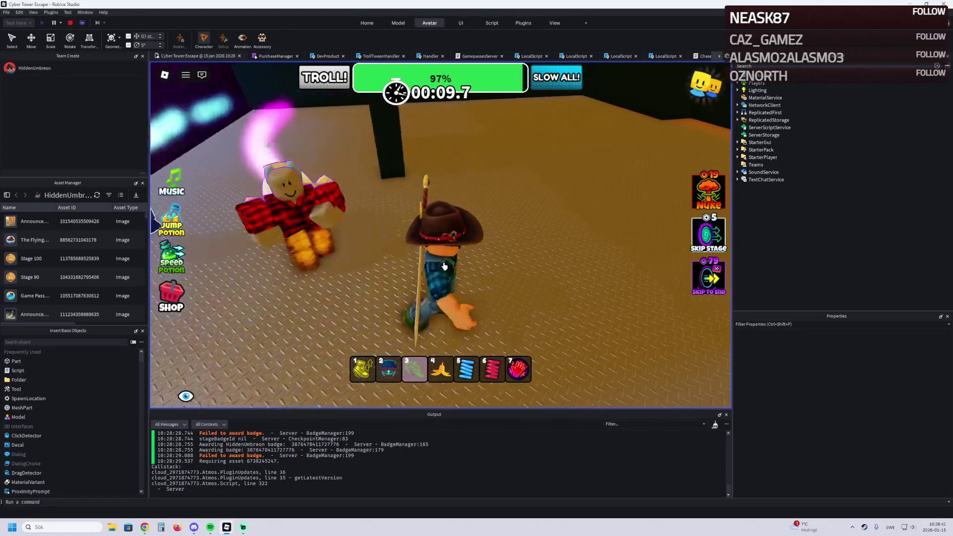
pyautogui.press('w')
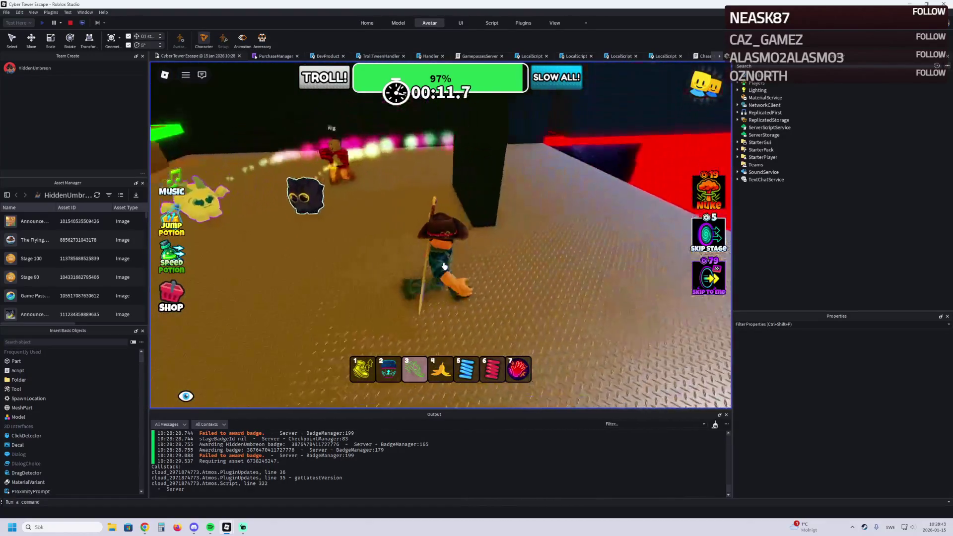
pyautogui.press('w')
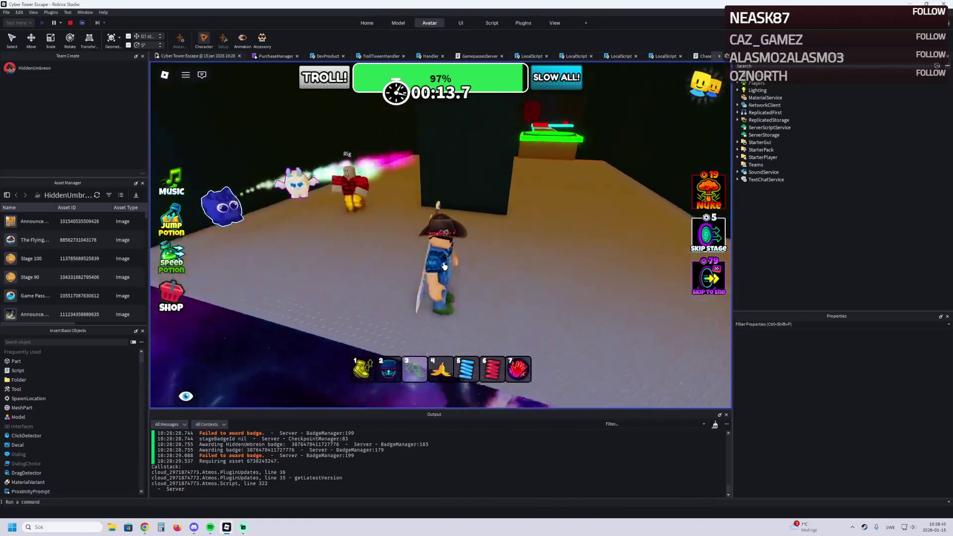
pyautogui.press('d')
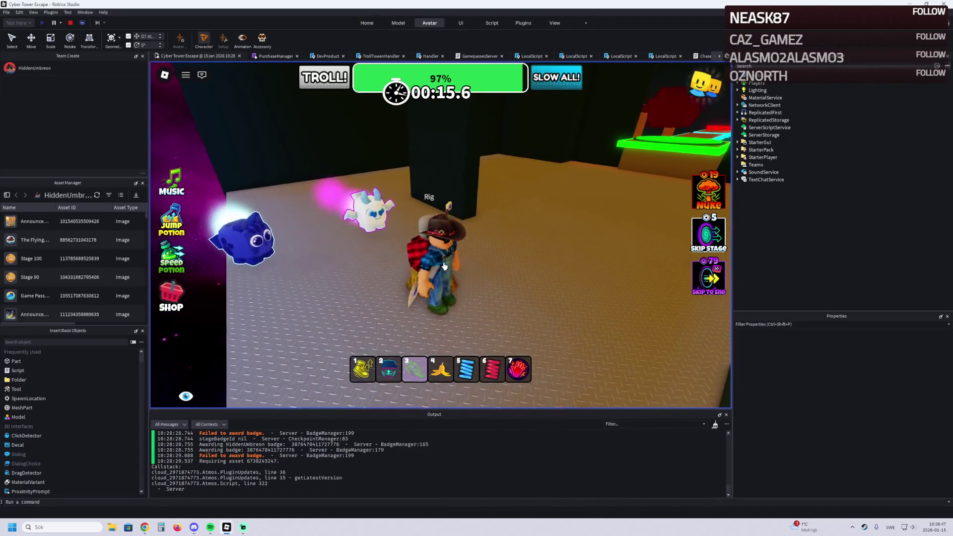
pyautogui.press('w')
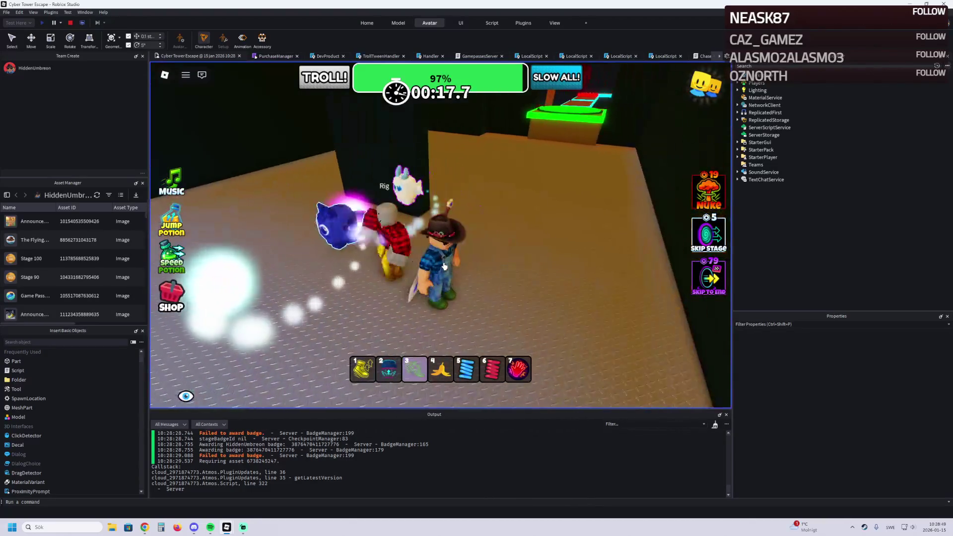
pyautogui.press('w')
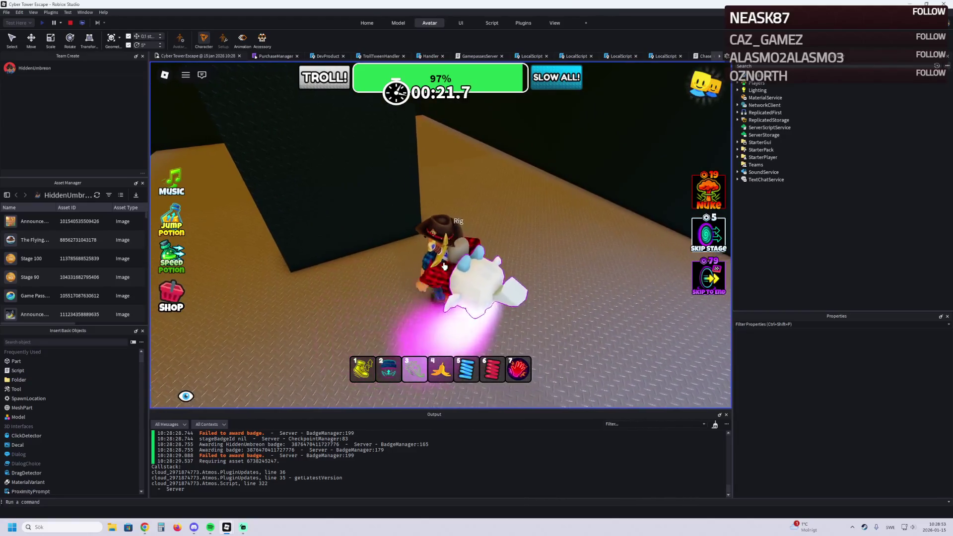
pyautogui.press('a')
pyautogui.press('w')
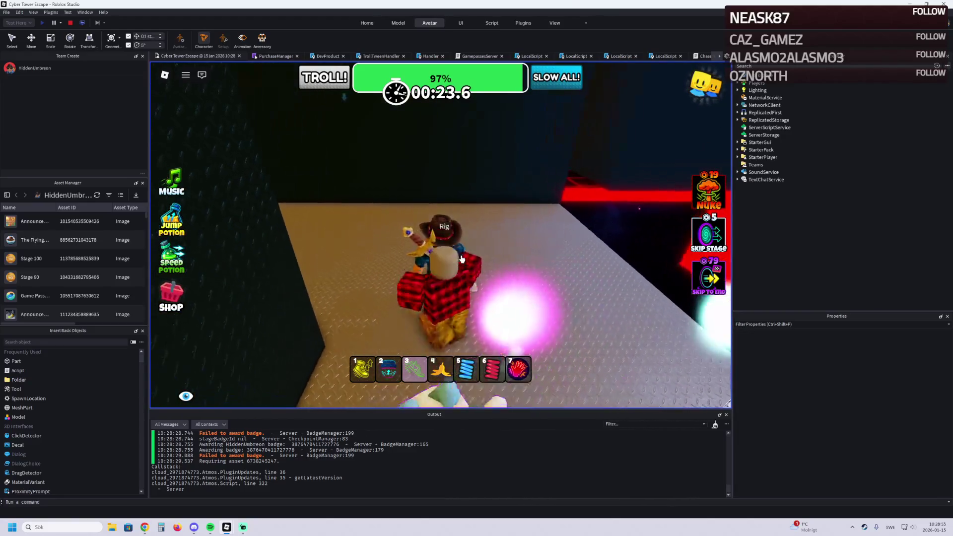
pyautogui.press('s')
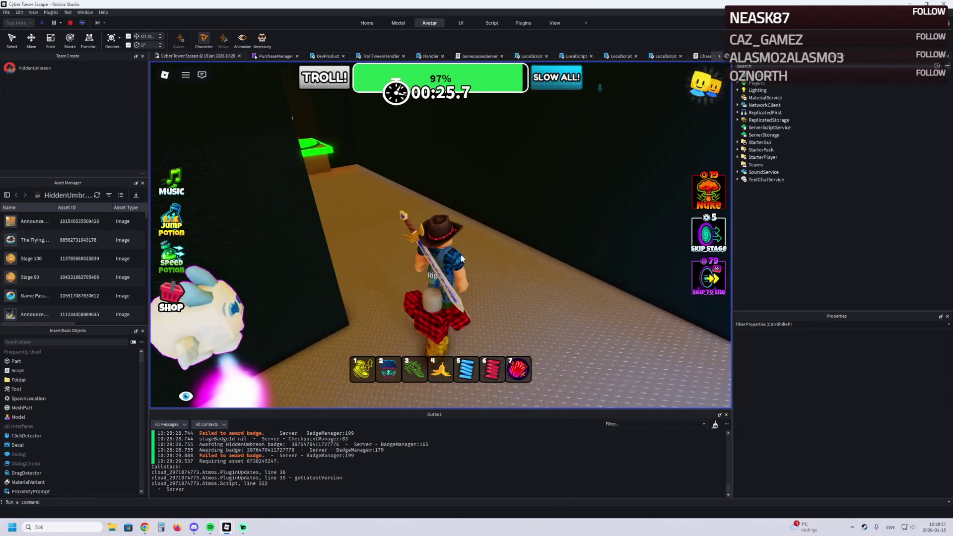
pyautogui.press('w')
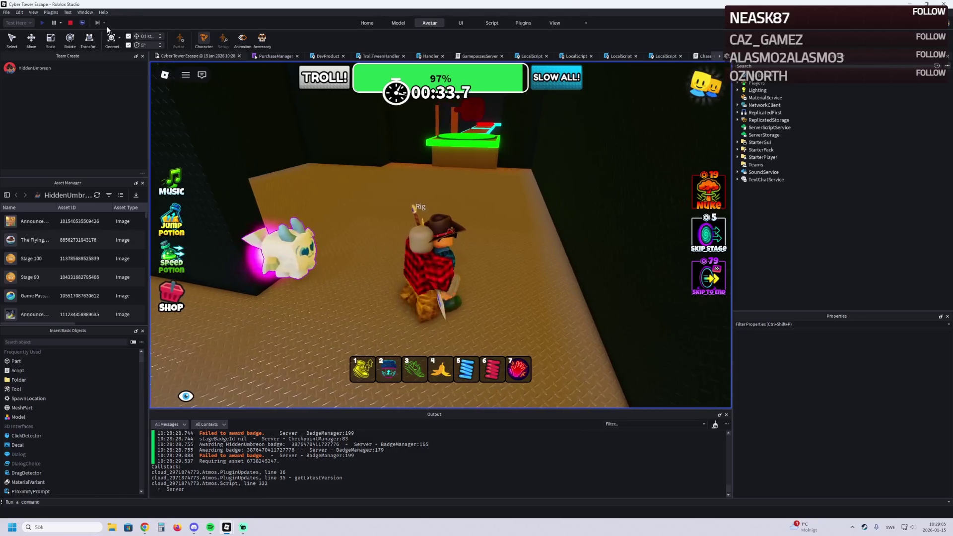
pyautogui.hotkey('shift', 'F5')
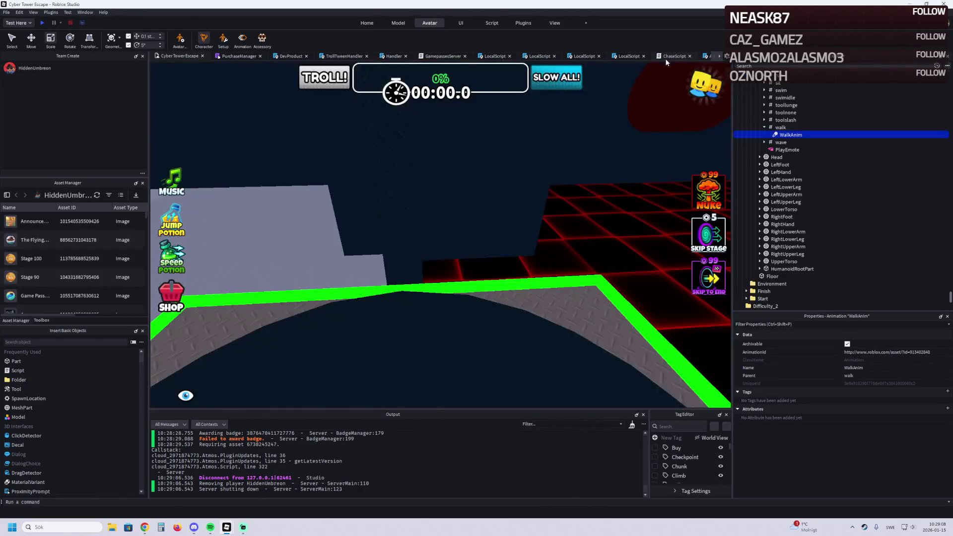
# Step: Review ChaseScript's walk animation and MAX_DISTANCE 100 loop, briefly opening and closing the Animate script
pyautogui.click(665, 56)
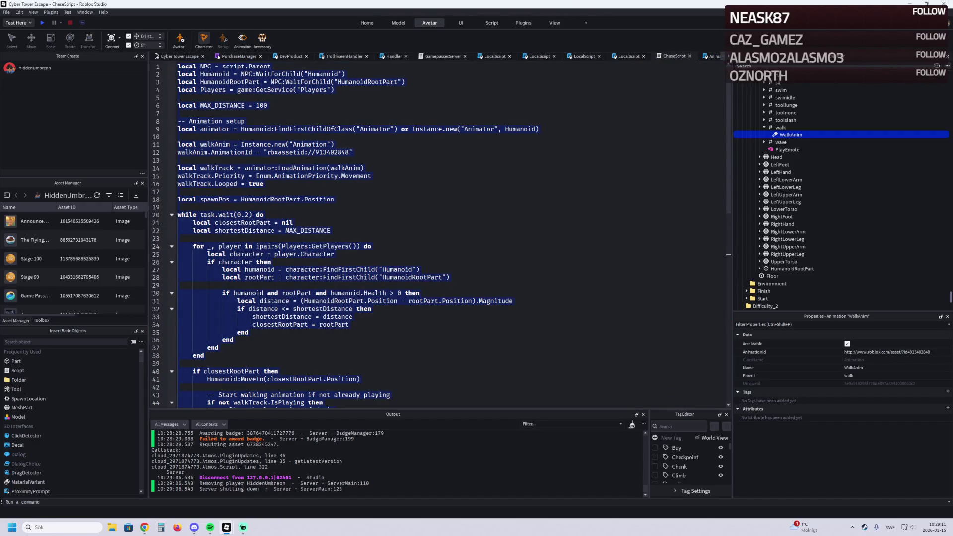
pyautogui.hotkey('alt', 'Tab')
pyautogui.click(228, 128)
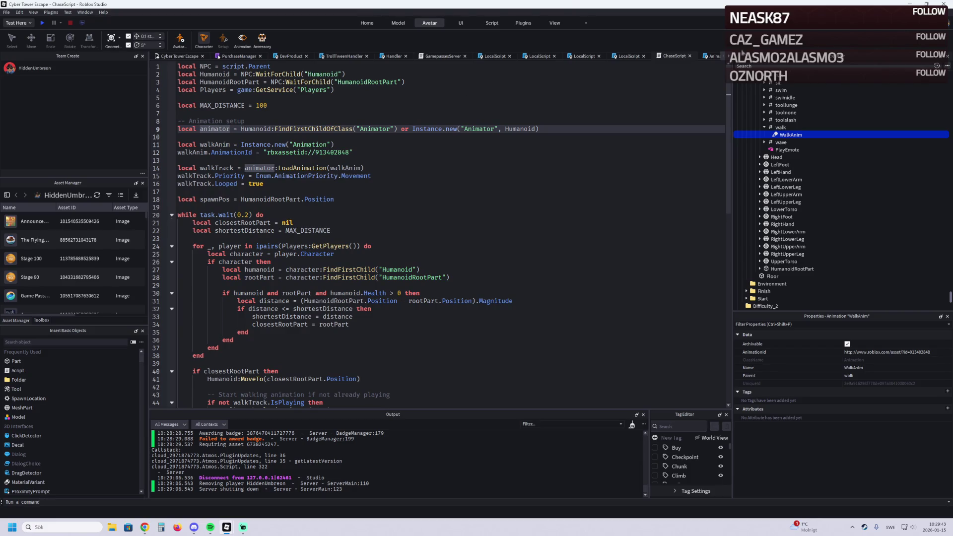
pyautogui.click(713, 56)
pyautogui.middleClick(713, 56)
pyautogui.hotkey('alt', 'Tab')
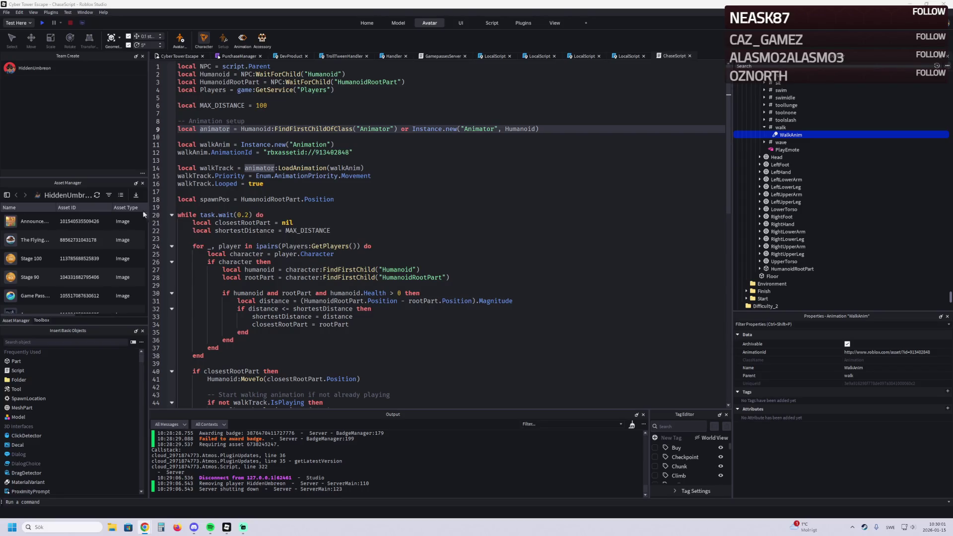
# Step: Replace ChaseScript with the new version that adds 20 touch damage and a hit cooldown
pyautogui.click(339, 209)
pyautogui.hotkey('ctrl', 'a')
pyautogui.hotkey('ctrl', 'v')
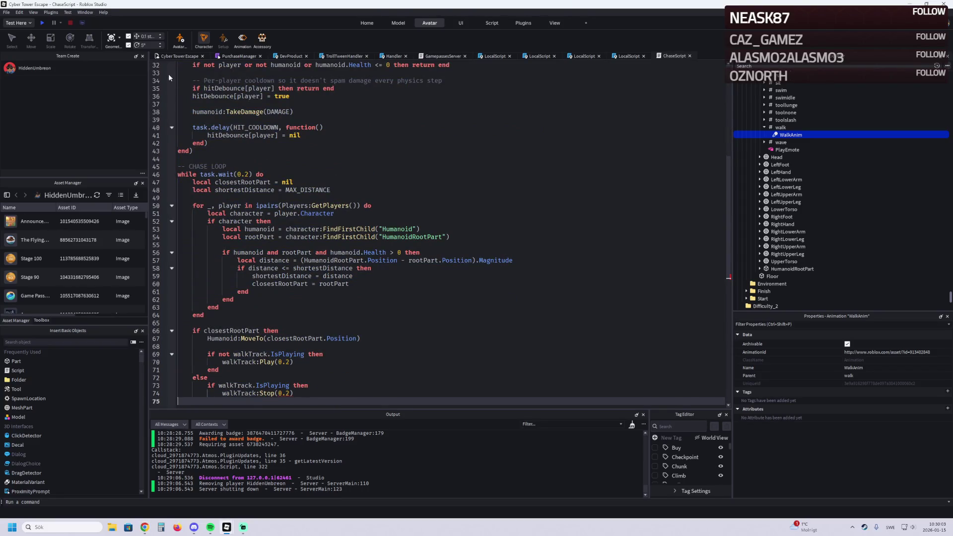
pyautogui.click(177, 56)
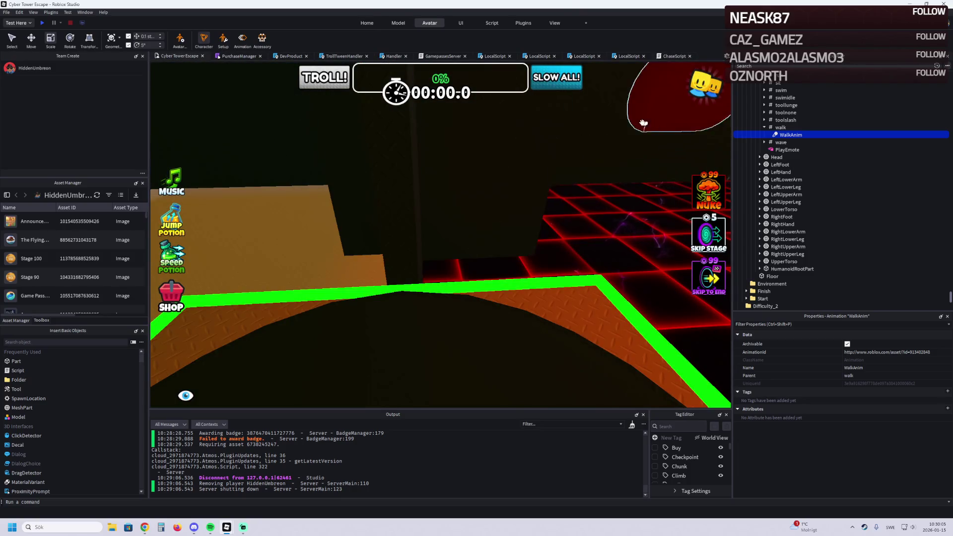
# Step: Set MAX_DISTANCE on line 6 to 20 and start a playtest
pyautogui.click(674, 56)
pyautogui.scroll(10, 255, 184)
pyautogui.scroll(3, 256, 185)
pyautogui.click(269, 102)
pyautogui.press('BackSpace')
pyautogui.press('BackSpace')
pyautogui.press('BackSpace')
pyautogui.write('20')
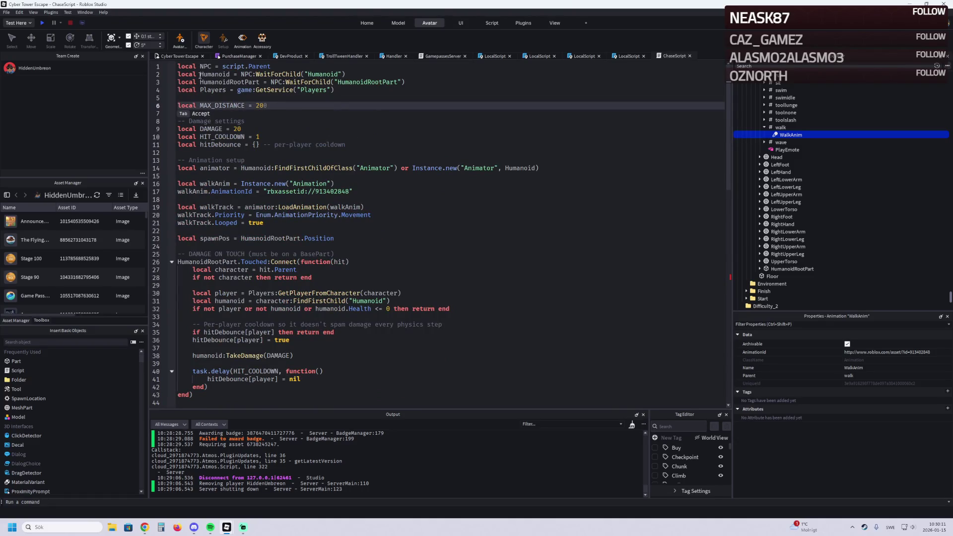
pyautogui.click(173, 56)
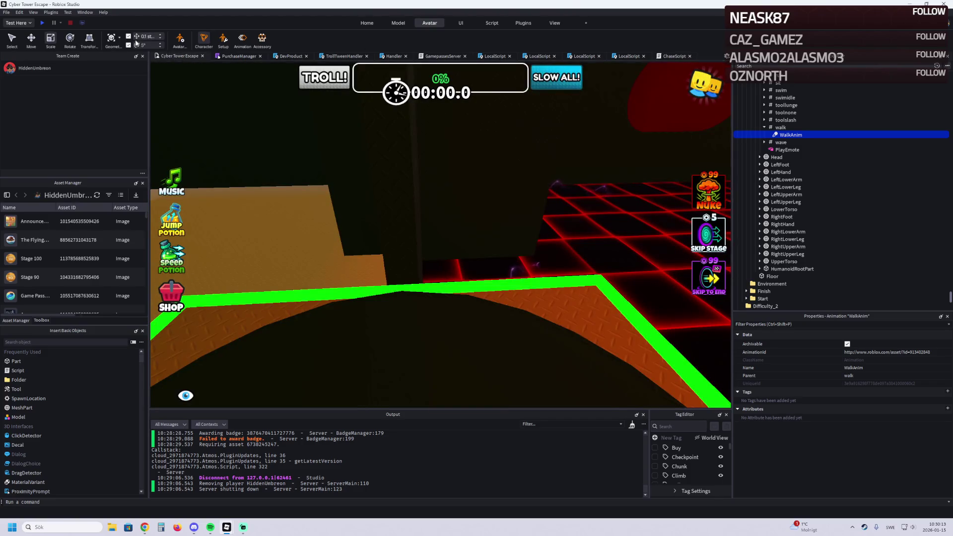
pyautogui.click(42, 23)
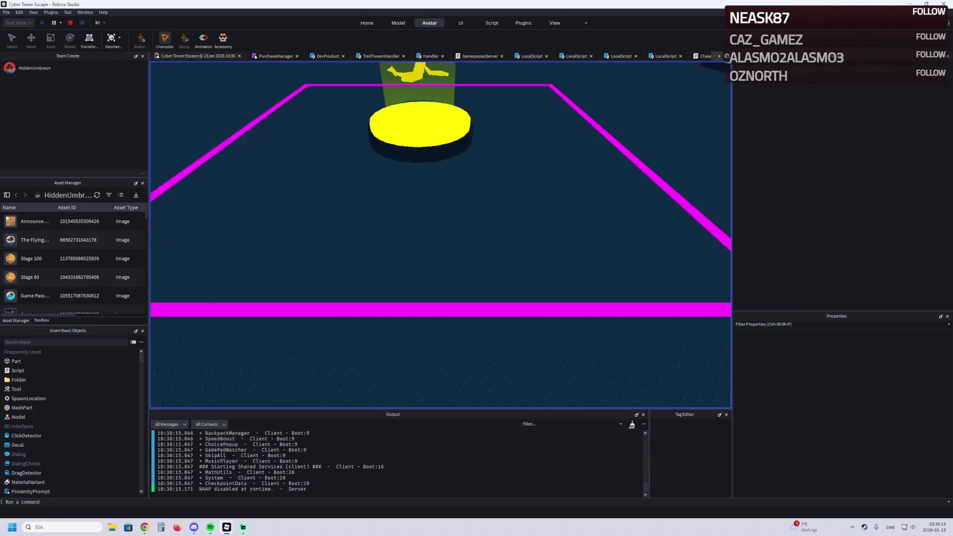
# Step: Walk the character toward the Rig, then jump to the line 75 script error from Output
pyautogui.press('w')
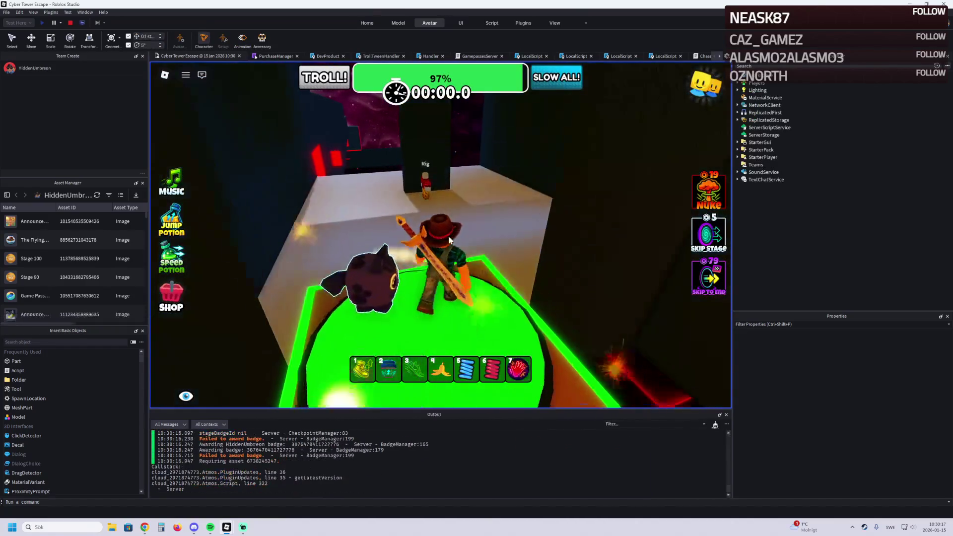
pyautogui.press('w')
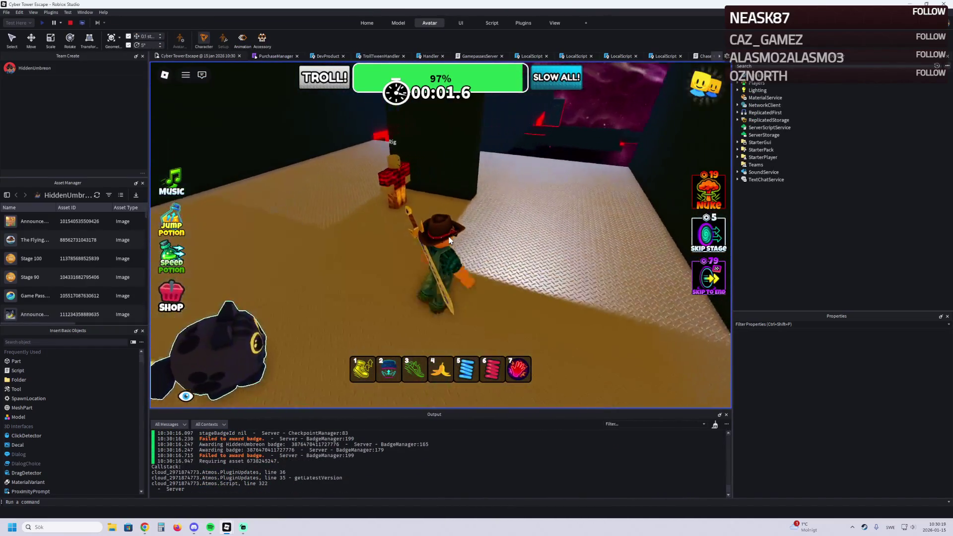
pyautogui.press('w')
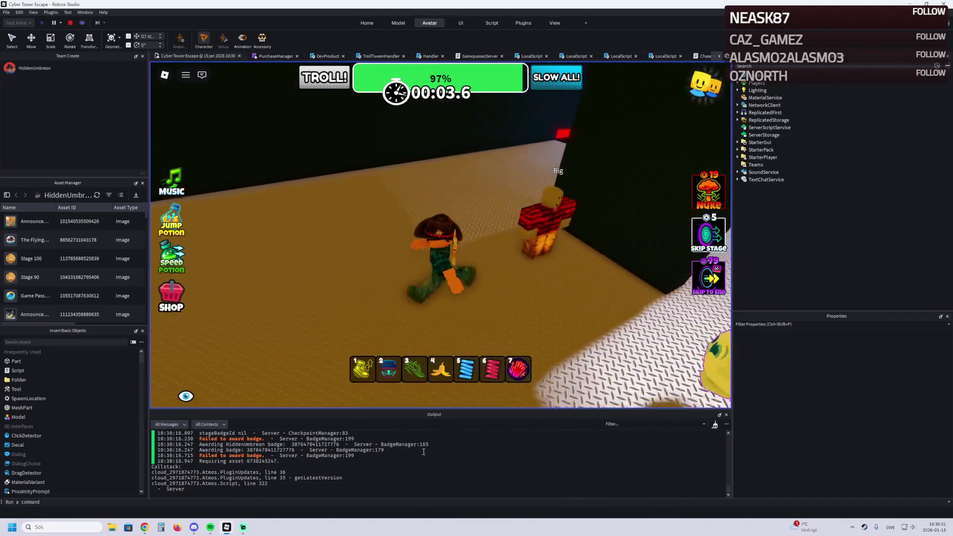
pyautogui.scroll(5, 365, 460)
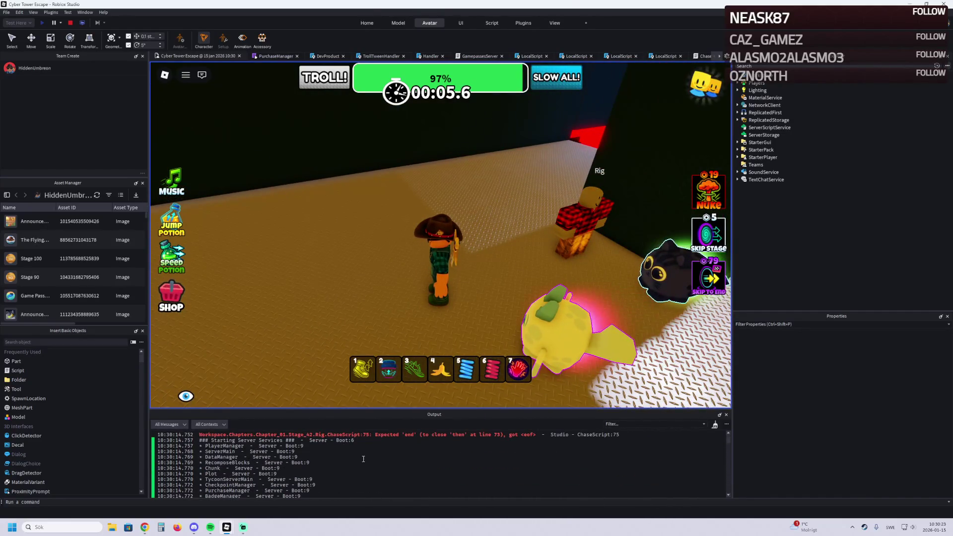
pyautogui.click(419, 435)
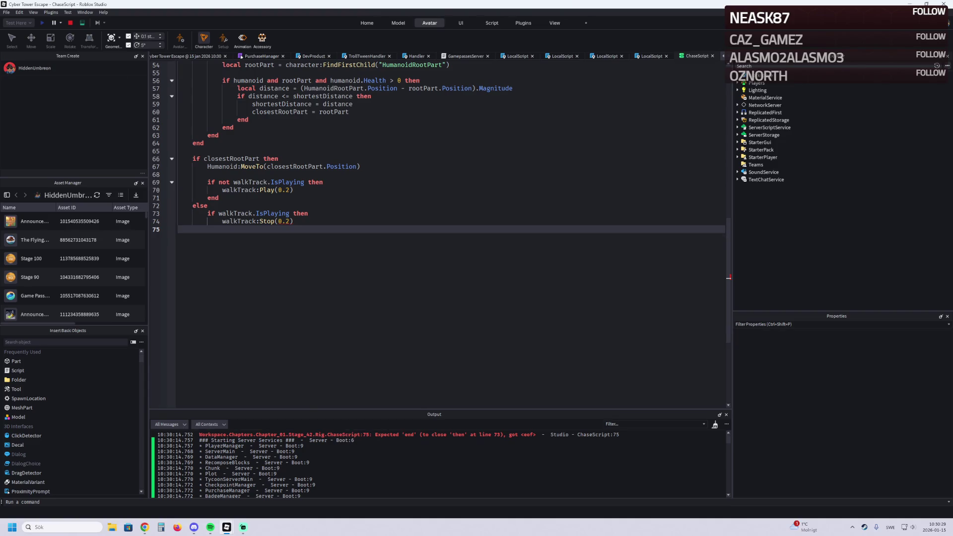
pyautogui.scroll(3, 182, 143)
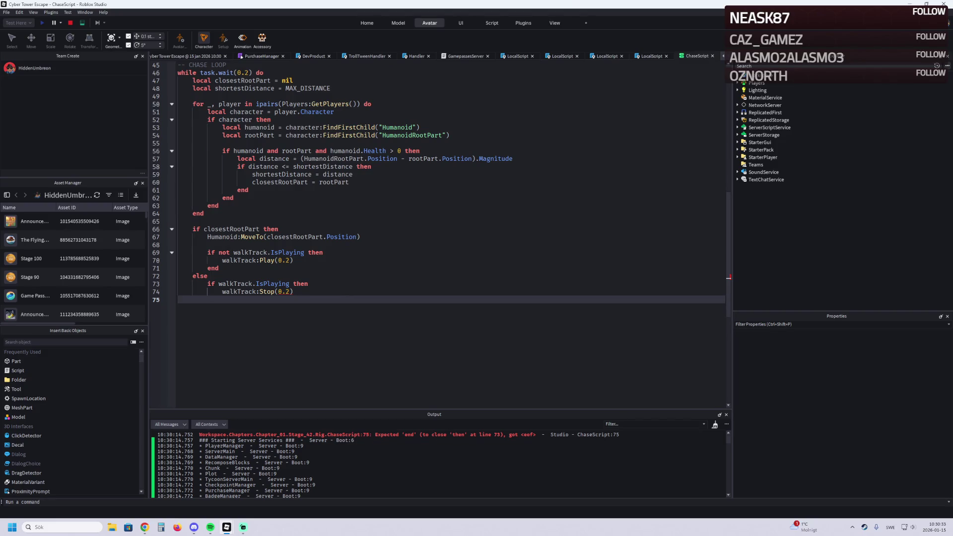
# Step: Stop the test, paste the closing block with Humanoid:MoveTo(spawnPos) into ChaseScript, and replay
pyautogui.hotkey('alt', 'Tab')
pyautogui.click(69, 23)
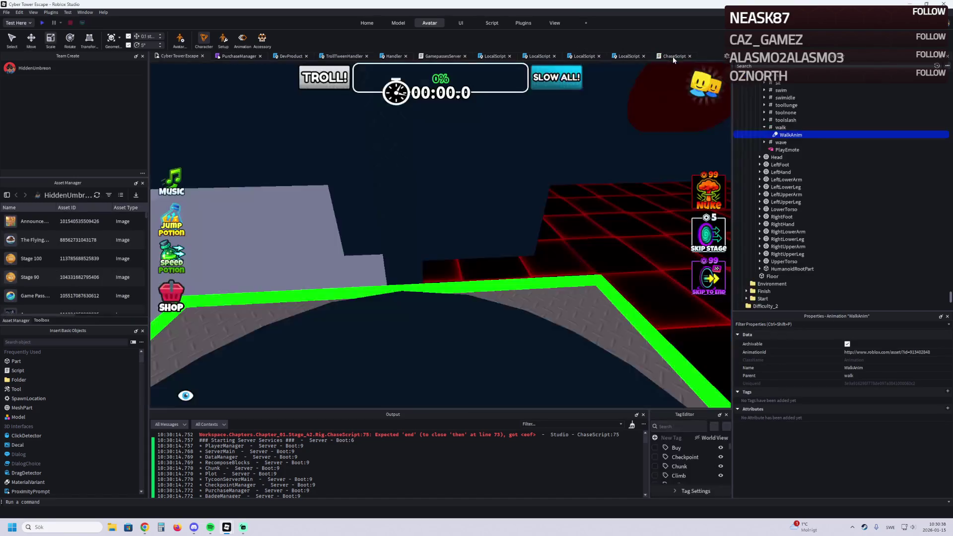
pyautogui.click(672, 56)
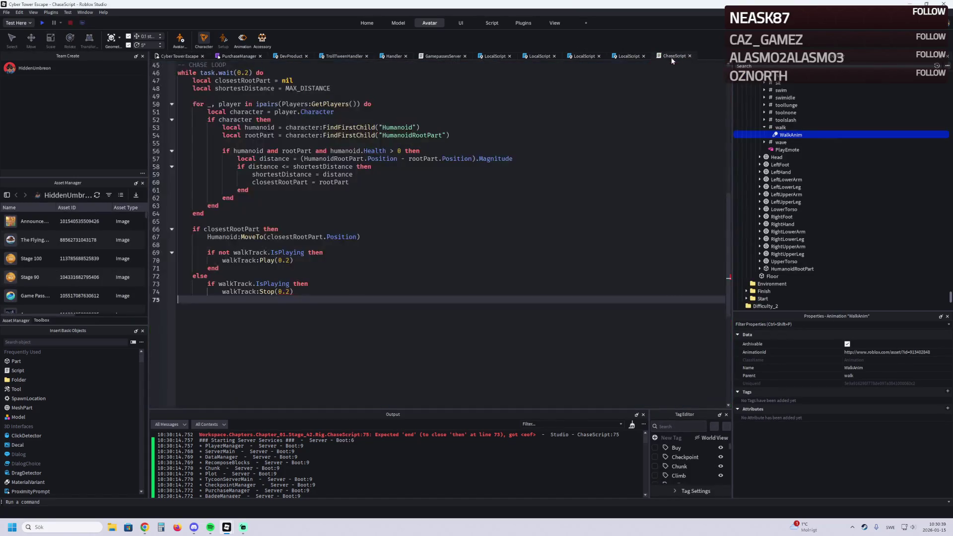
pyautogui.hotkey('ctrl', 'v')
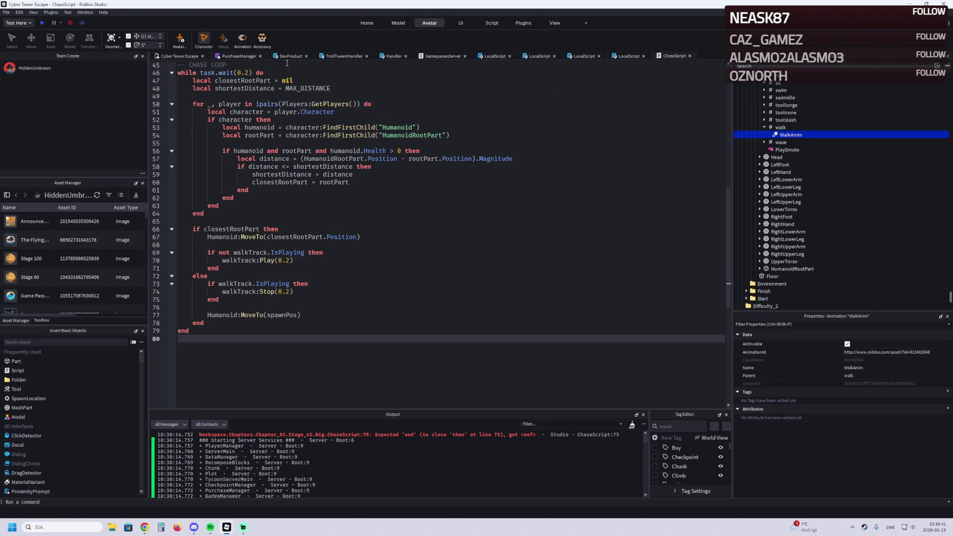
pyautogui.click(43, 23)
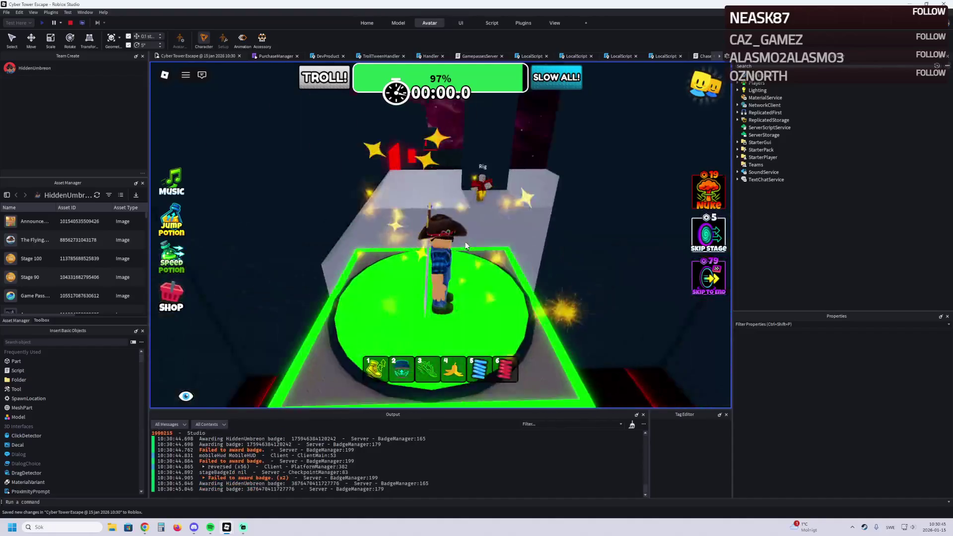
# Step: Walk the character around the Rig to test its chase until caught, then stop the playtest
pyautogui.press('w')
pyautogui.press('w')
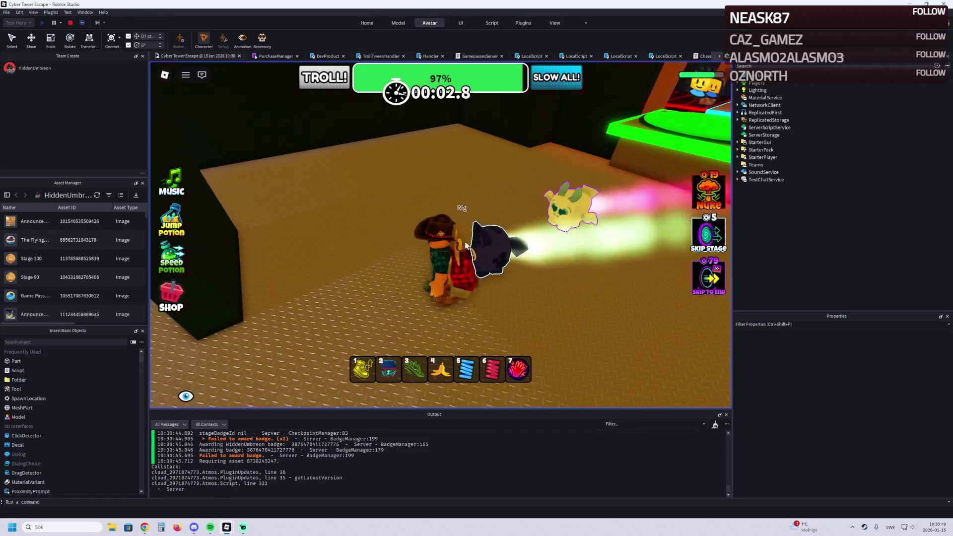
pyautogui.press('w')
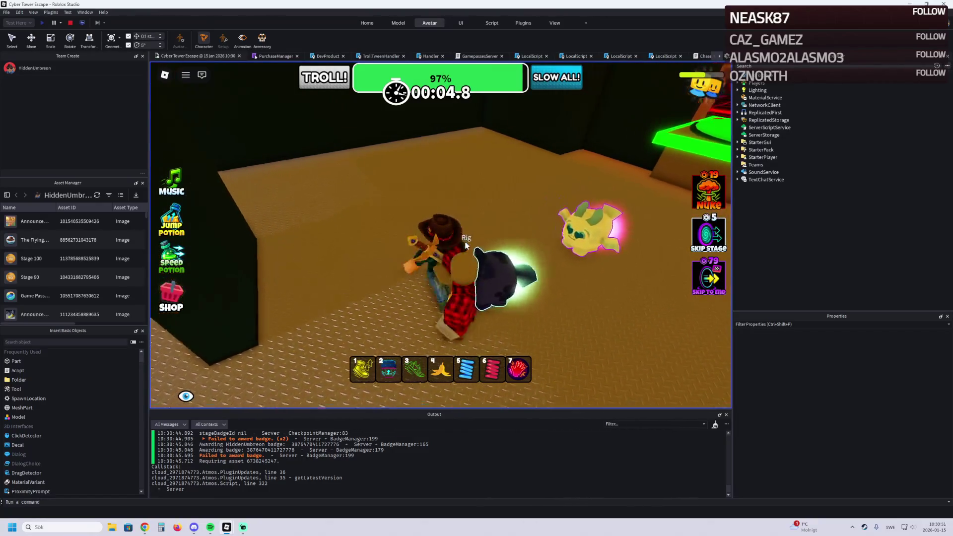
pyautogui.press('w')
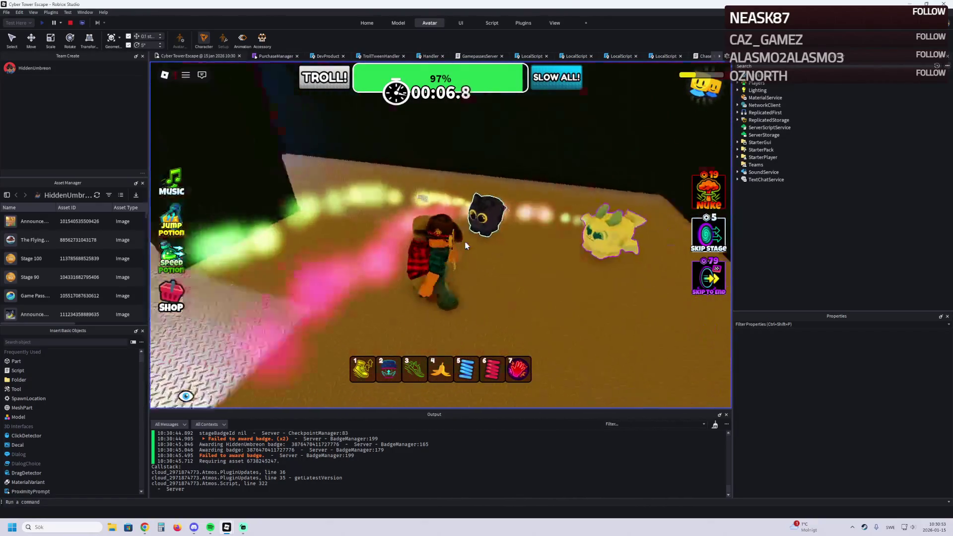
pyautogui.press('w')
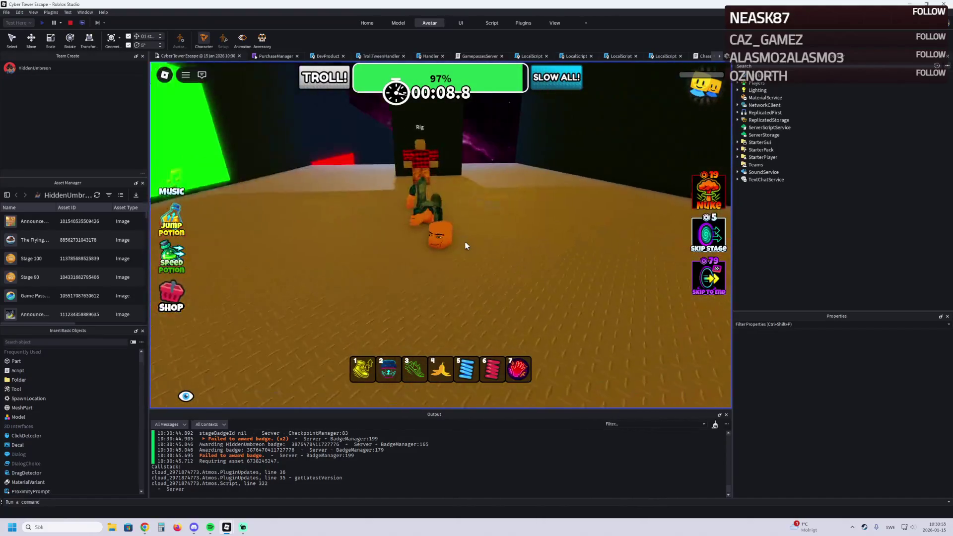
pyautogui.click(71, 23)
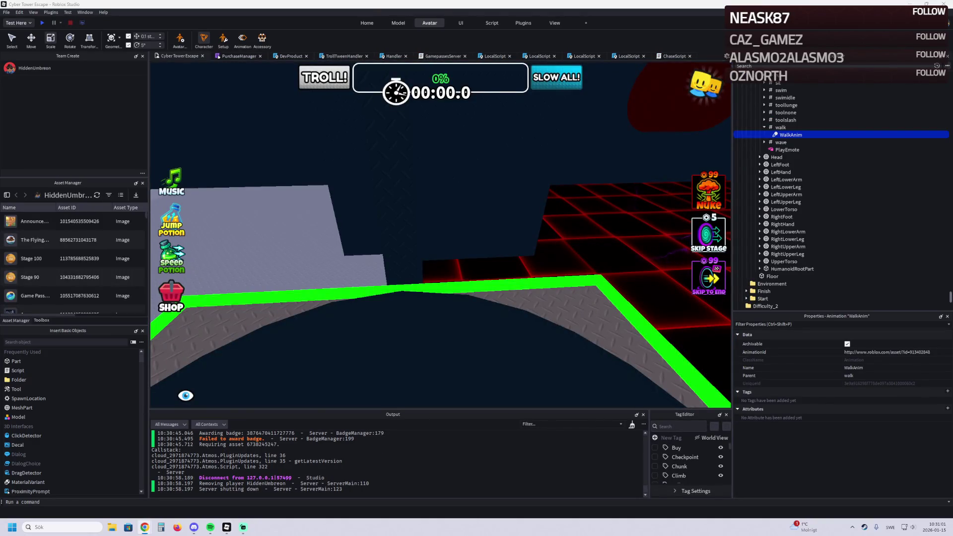
# Step: Change MAX_DISTANCE on line 6 of ChaseScript from 100 to 20 and save to Roblox
pyautogui.scroll(5, 436, 177)
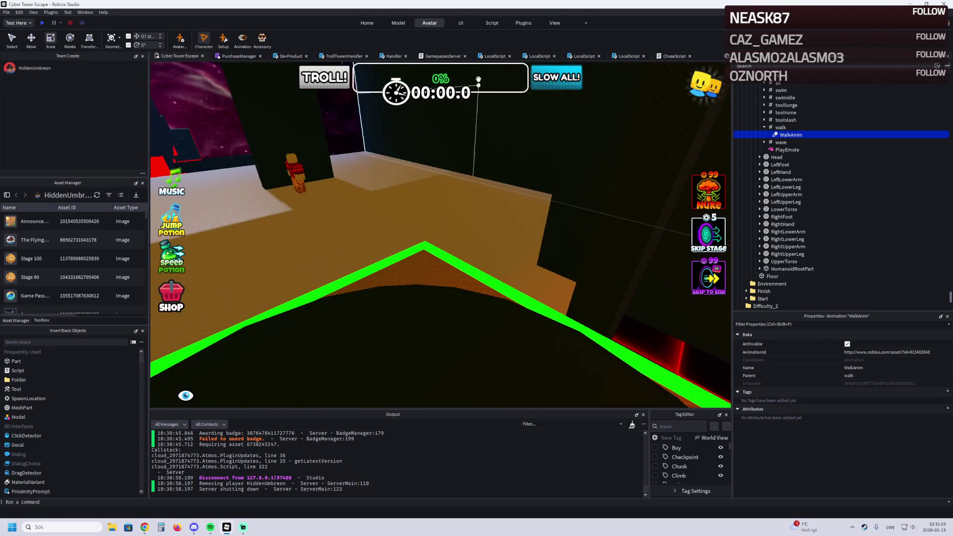
pyautogui.click(673, 56)
pyautogui.scroll(15, 365, 164)
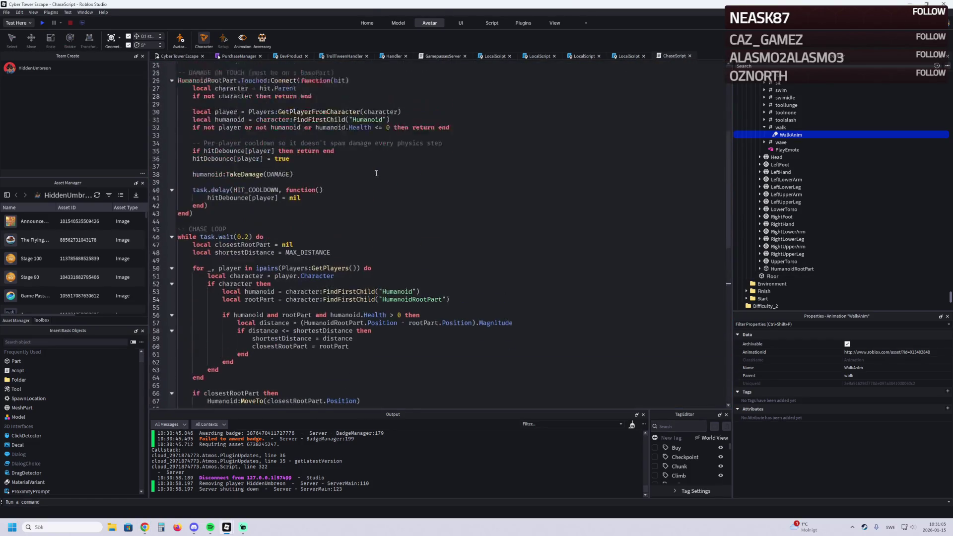
pyautogui.doubleClick(261, 105)
pyautogui.write('20')
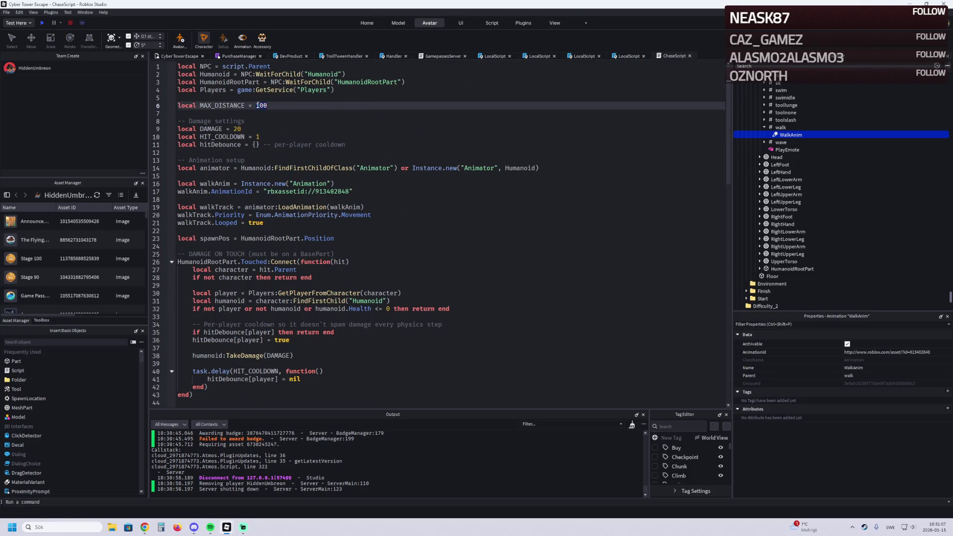
pyautogui.press('Down')
pyautogui.press('Down')
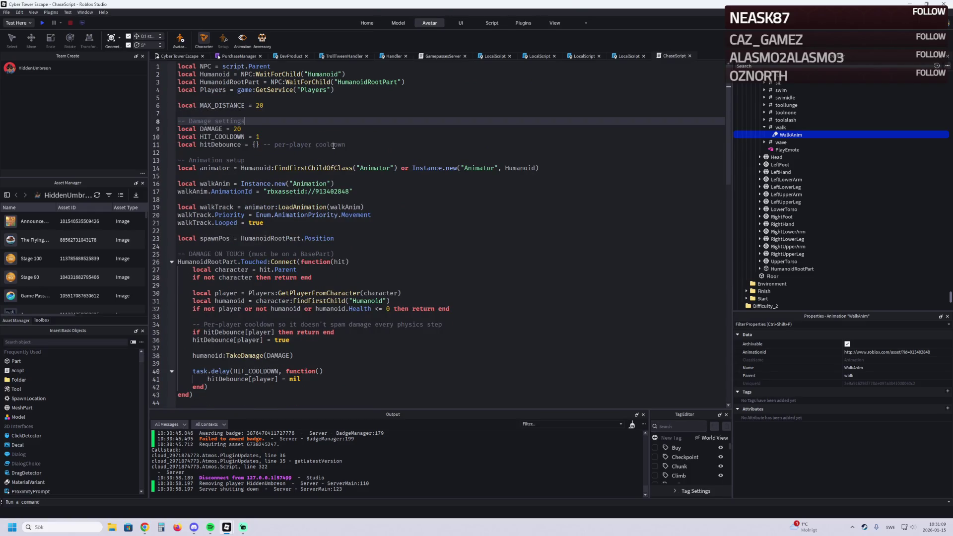
pyautogui.scroll(-13, 309, 138)
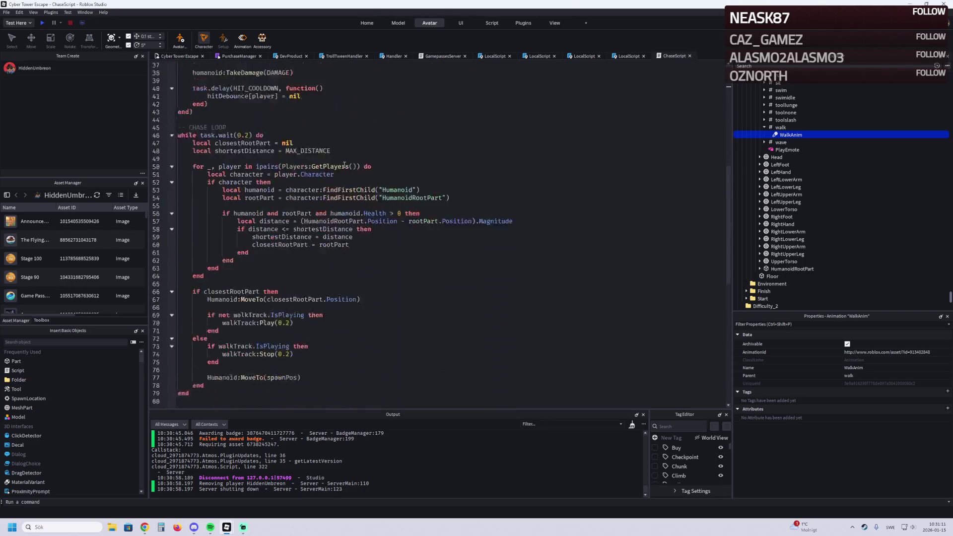
pyautogui.hotkey('ctrl', 's')
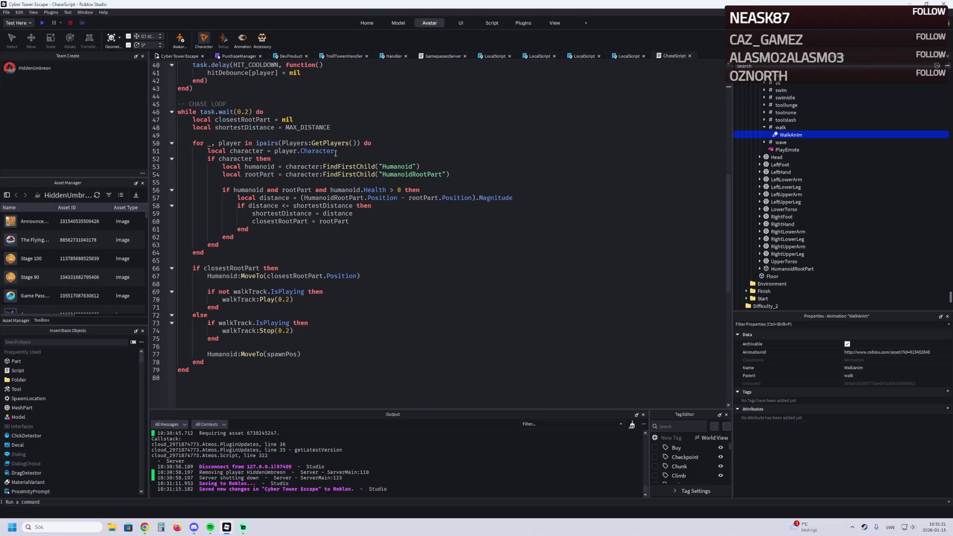
# Step: Return to the 3D view and select the Rig NPC
pyautogui.click(172, 56)
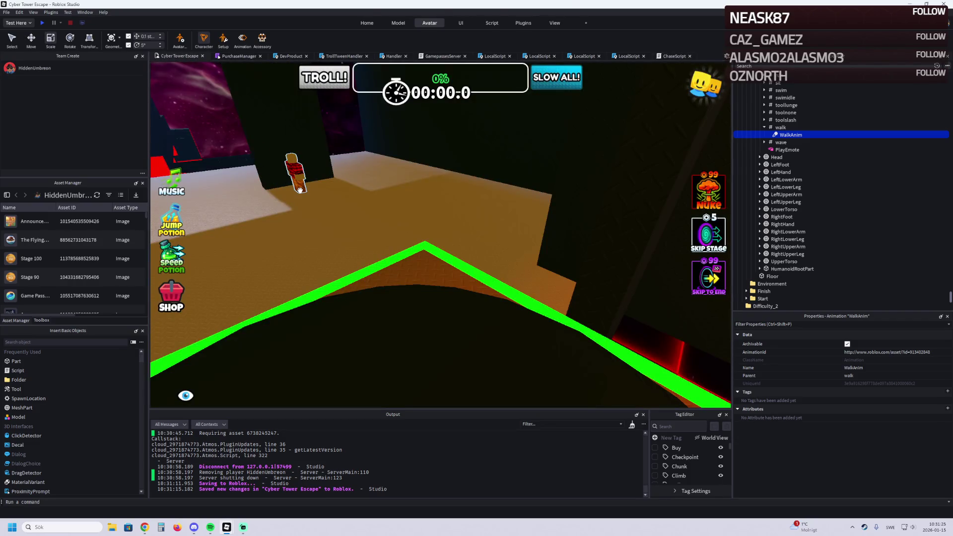
pyautogui.scroll(5, 343, 268)
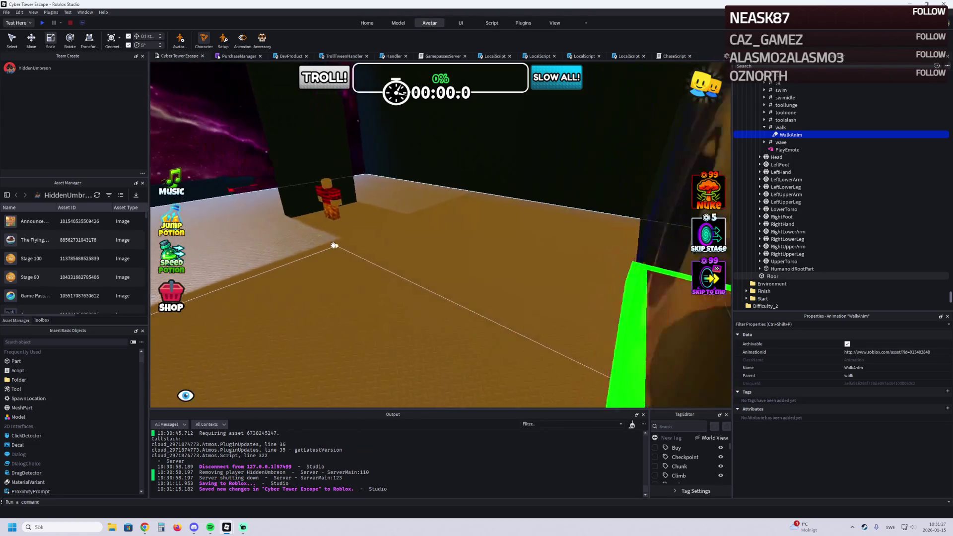
pyautogui.scroll(3, 334, 245)
pyautogui.click(330, 206)
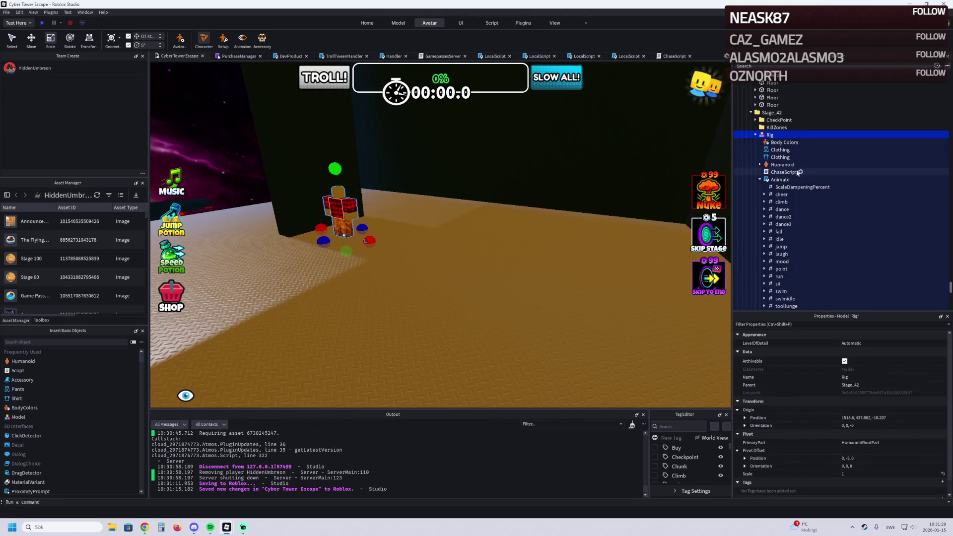
# Step: Select the Rig's Humanoid and set MaxSlopeAngle to 20 and WalkSpeed to 8
pyautogui.click(783, 165)
pyautogui.click(760, 165)
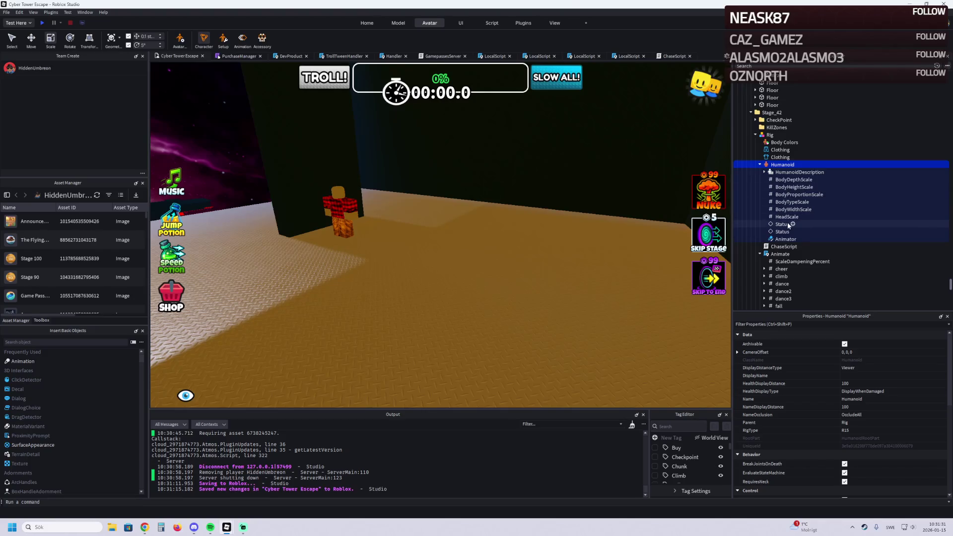
pyautogui.scroll(-5, 888, 392)
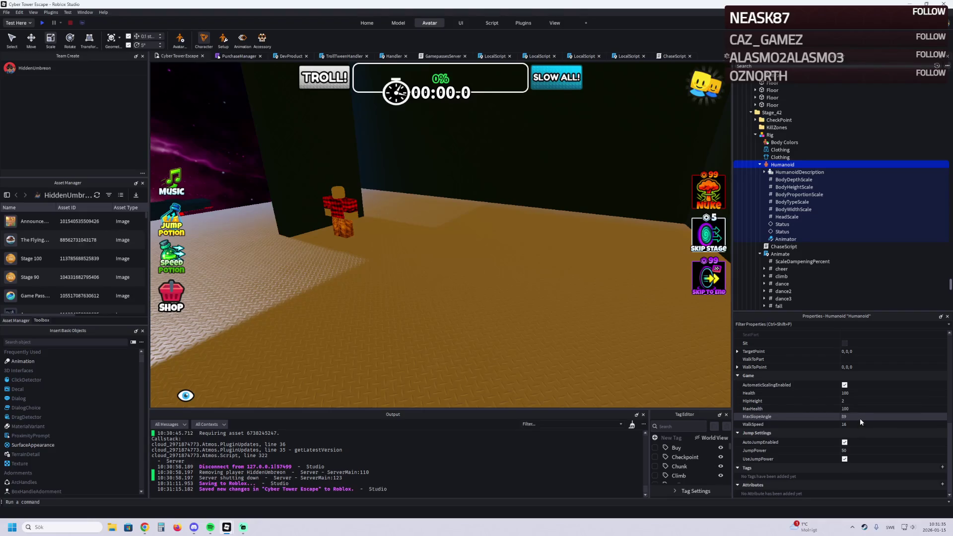
pyautogui.click(860, 419)
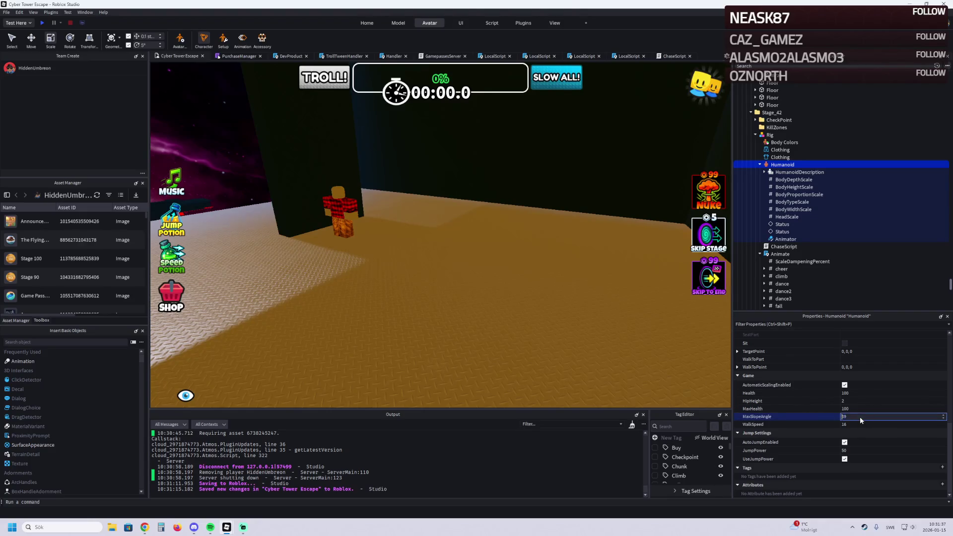
pyautogui.write('0')
pyautogui.click(857, 424)
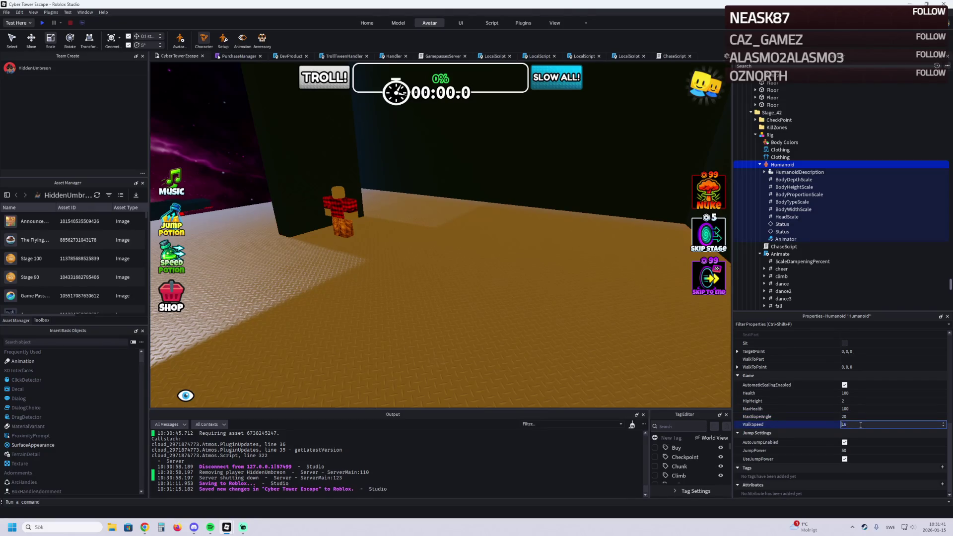
pyautogui.press('BackSpace')
pyautogui.press('Return')
# Step: Uncheck AutoJumpEnabled and UseJumpPower on the Humanoid, then start a playtest
pyautogui.click(844, 442)
pyautogui.click(844, 459)
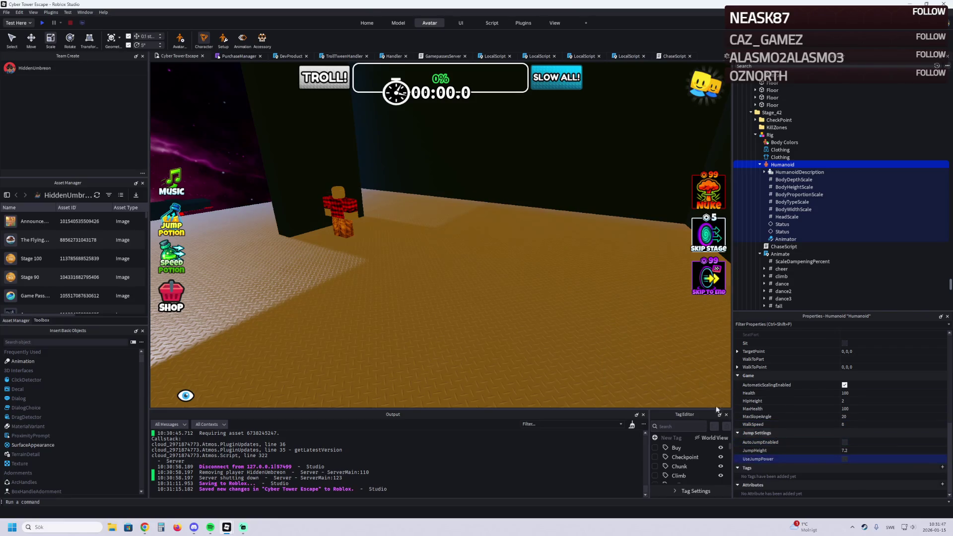
pyautogui.scroll(-5, 435, 285)
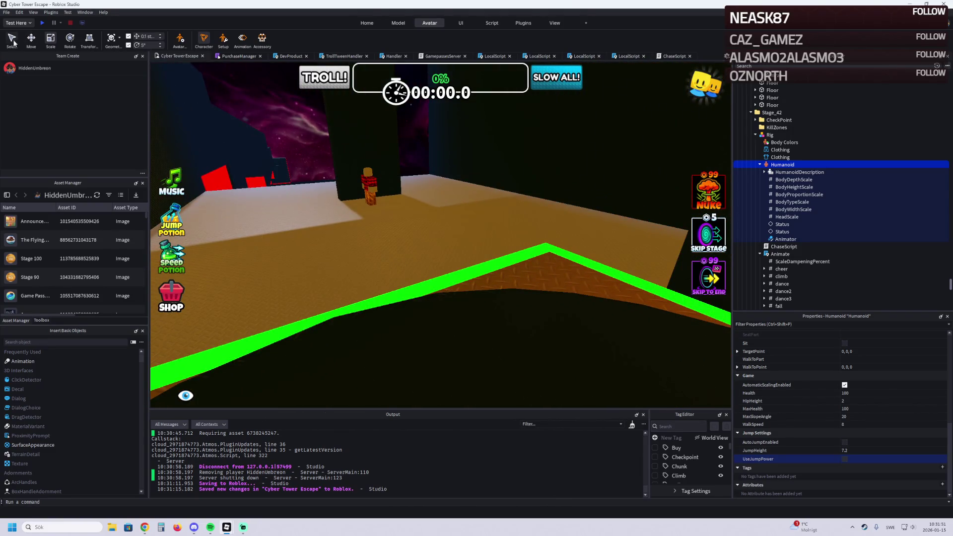
pyautogui.click(43, 23)
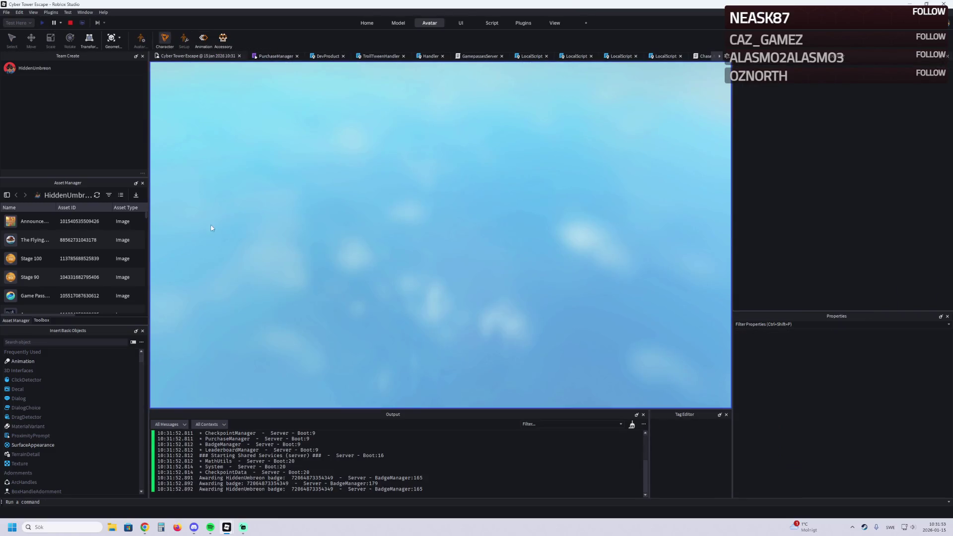
# Step: Run the character off the start platform, away from the Rig, toward the pillar and green wall
pyautogui.press('w')
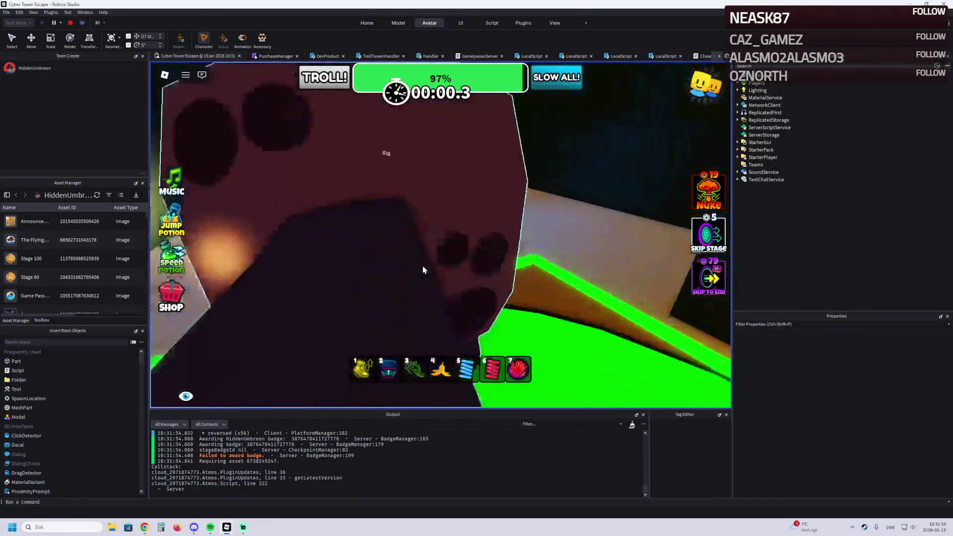
pyautogui.press('d')
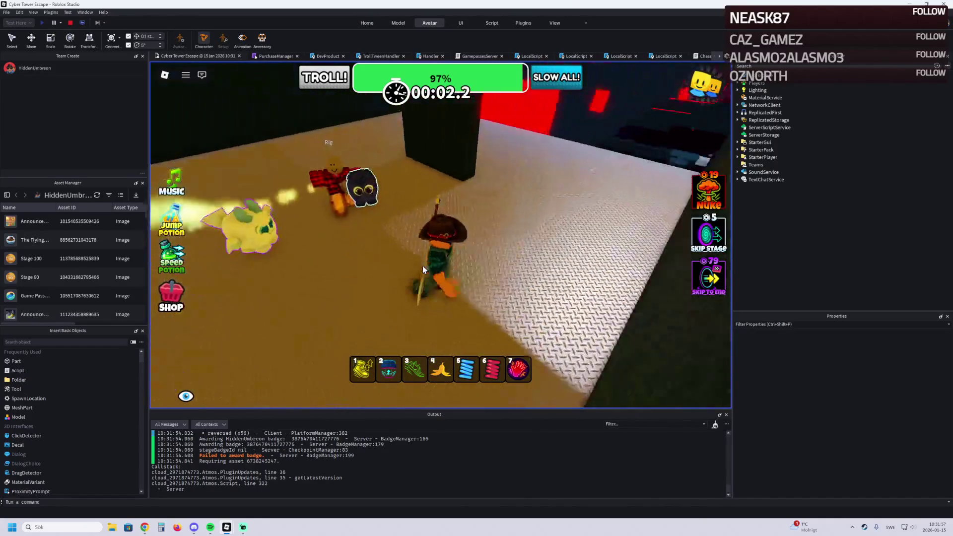
pyautogui.press('w')
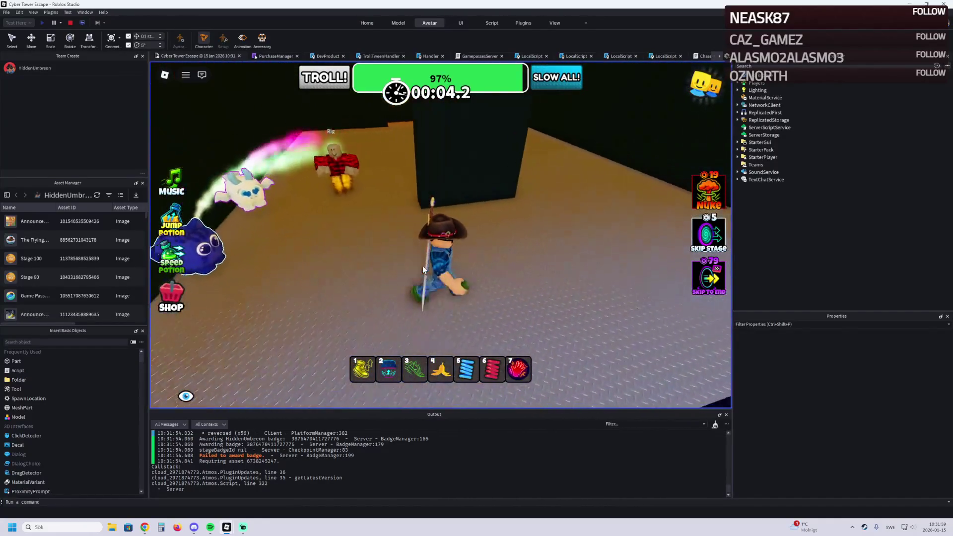
pyautogui.press('w')
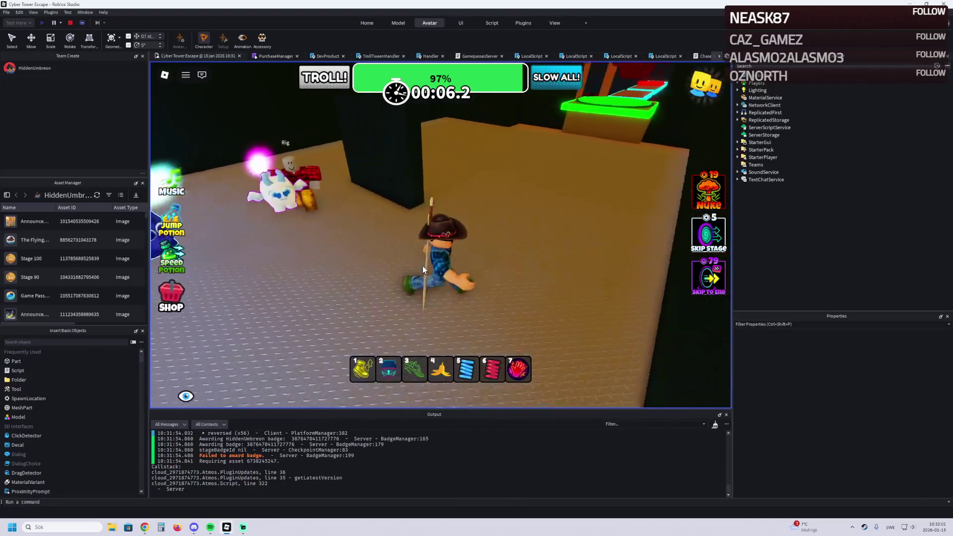
pyautogui.press('w')
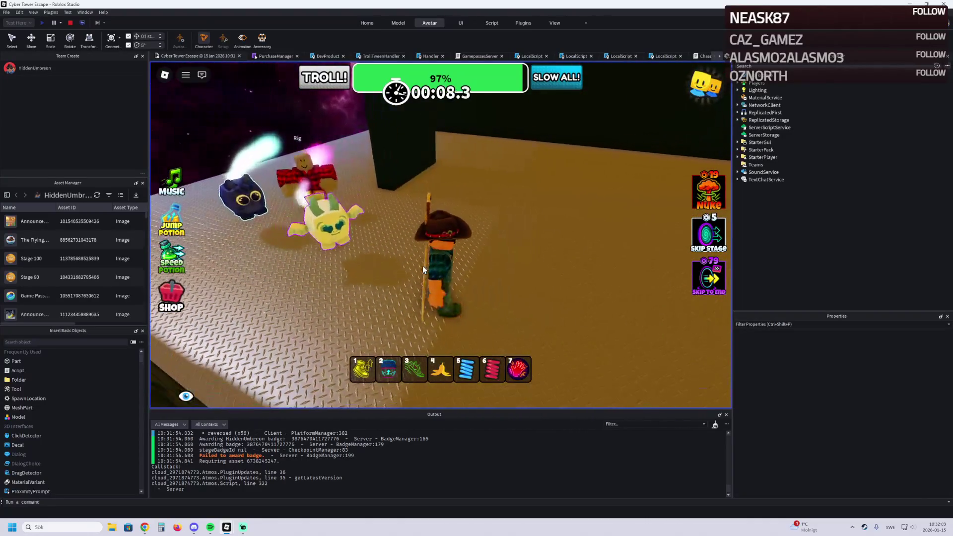
pyautogui.press('a')
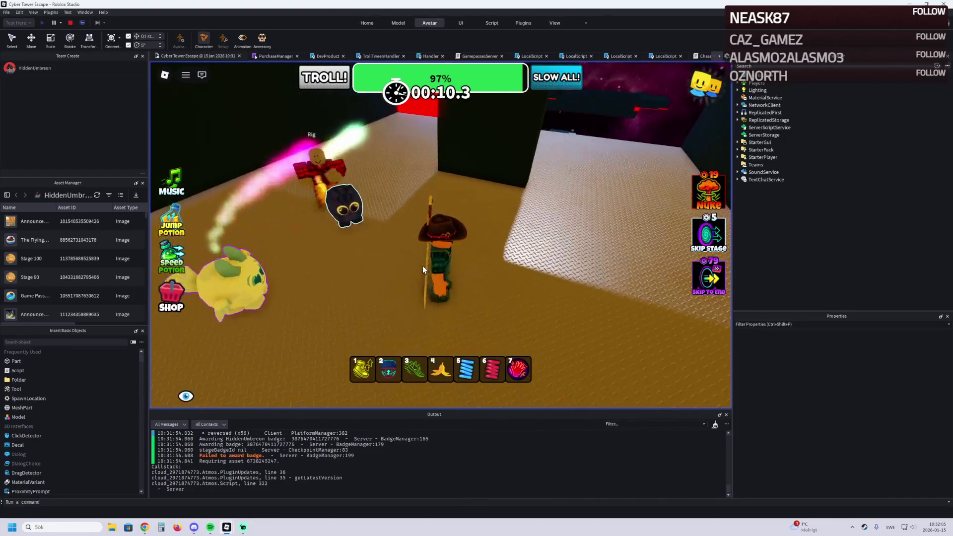
pyautogui.press('s')
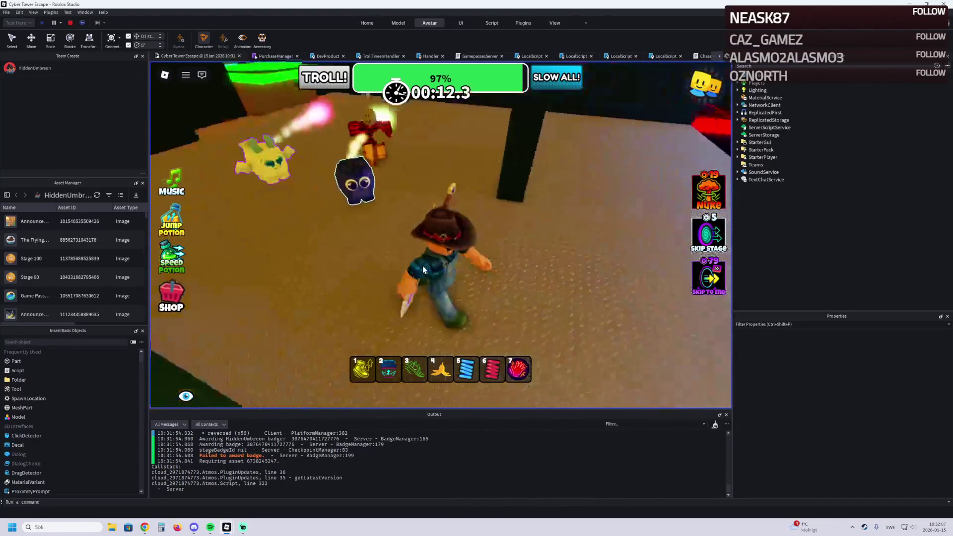
pyautogui.press('a')
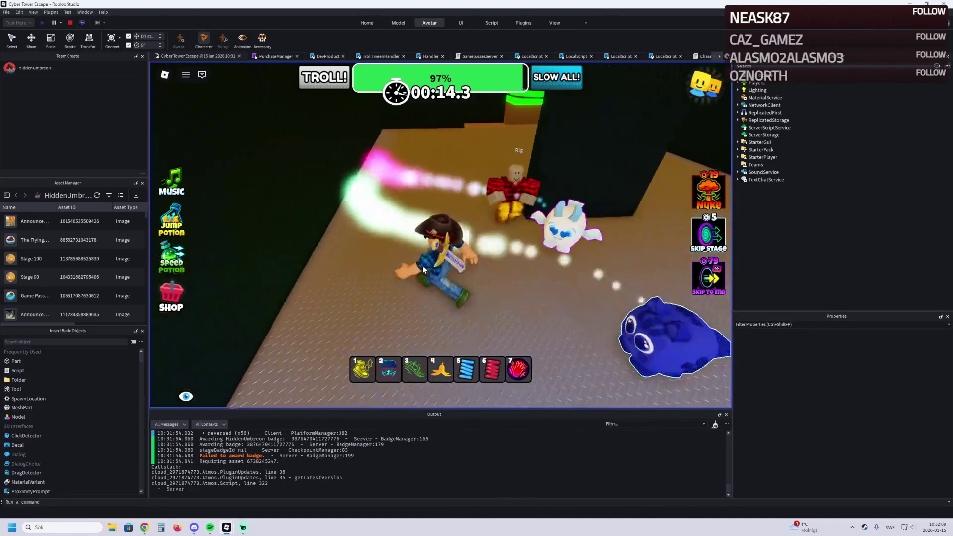
pyautogui.press('w')
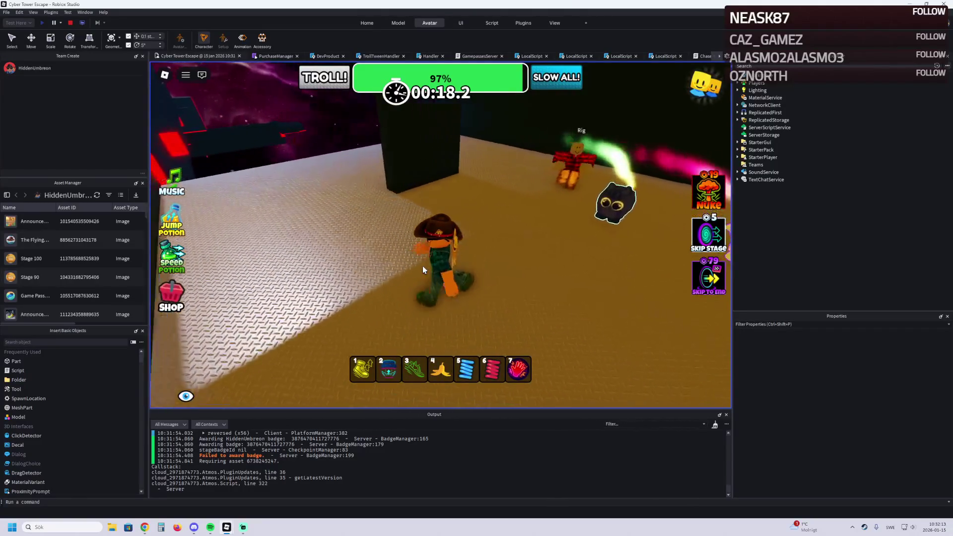
# Step: Equip hotbar items 4 and 3, walk off the green platform, and try dropping bananas
pyautogui.press('4')
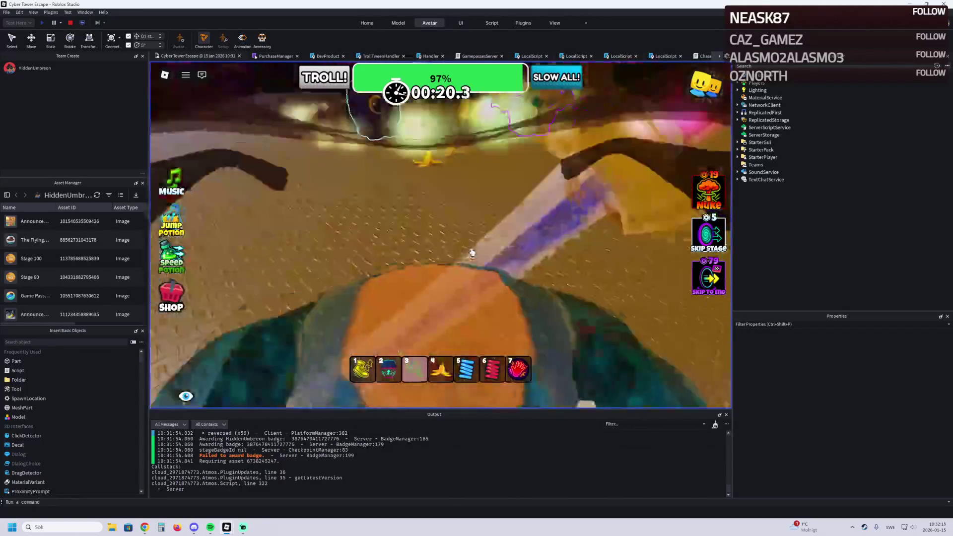
pyautogui.press('3')
pyautogui.press('w')
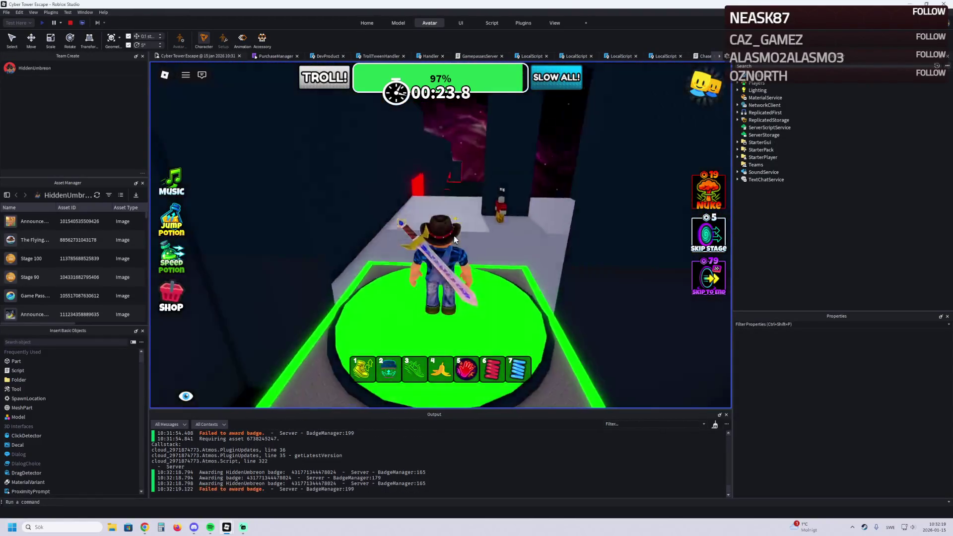
pyautogui.press('w')
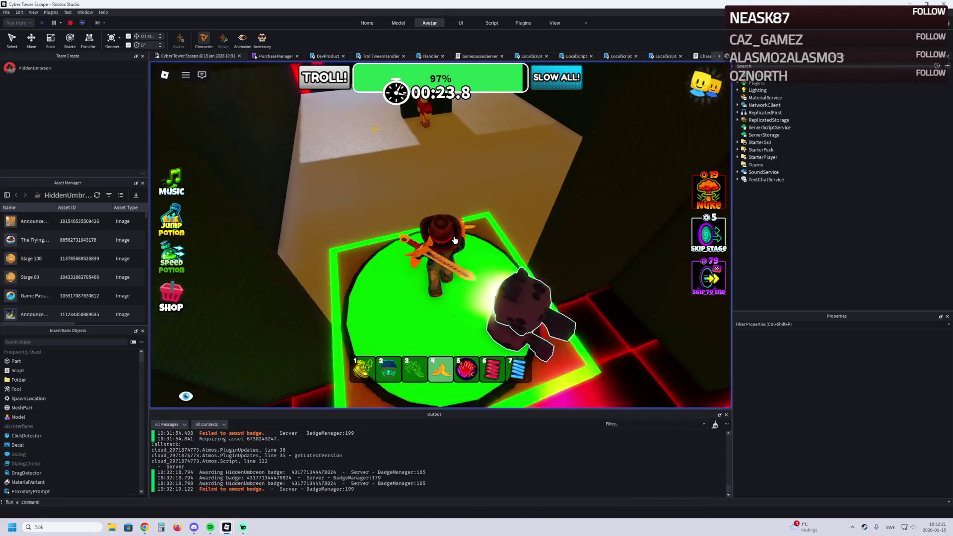
pyautogui.press('w')
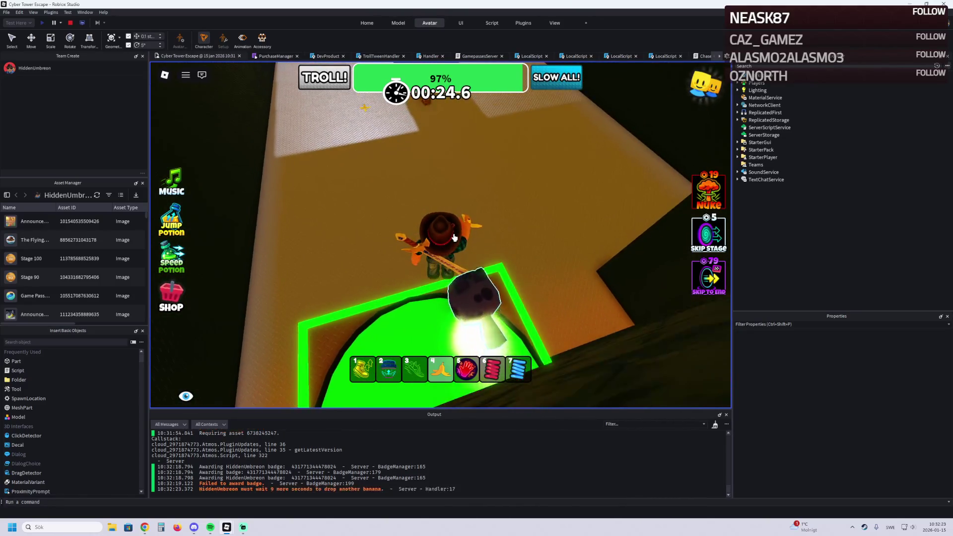
pyautogui.click(456, 231)
pyautogui.click(458, 214)
pyautogui.press('s')
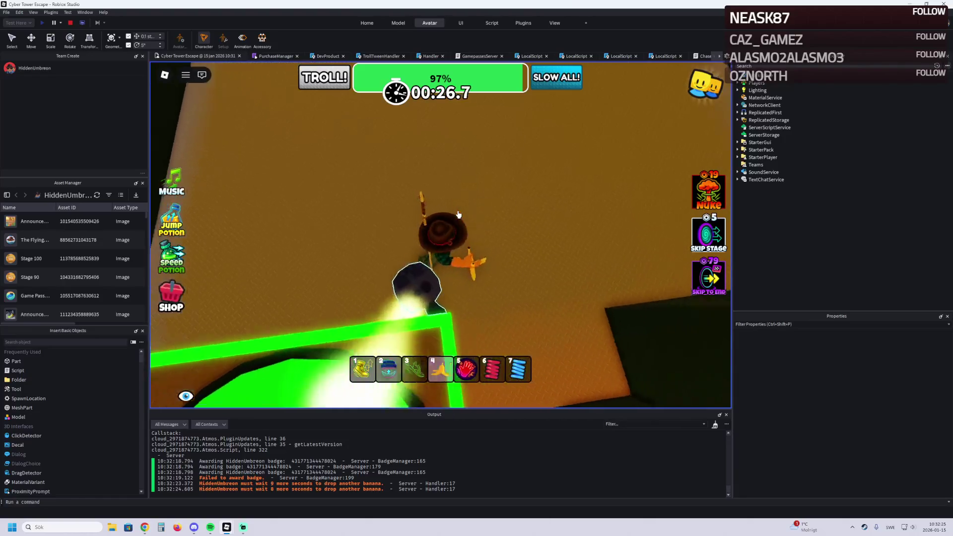
pyautogui.press('a')
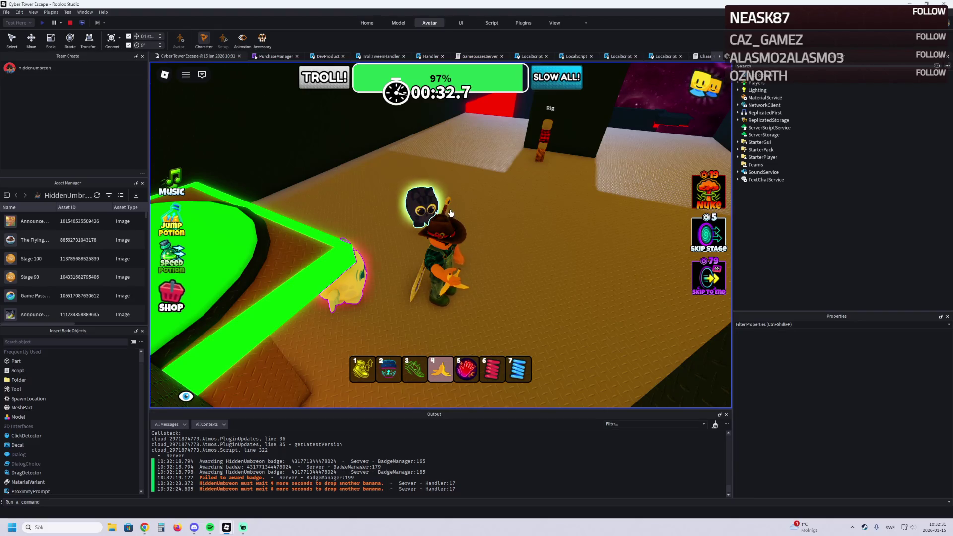
# Step: Move along the wall onto the plate floor, equip the red glove (slot 5) and swing it
pyautogui.scroll(3, 440, 215)
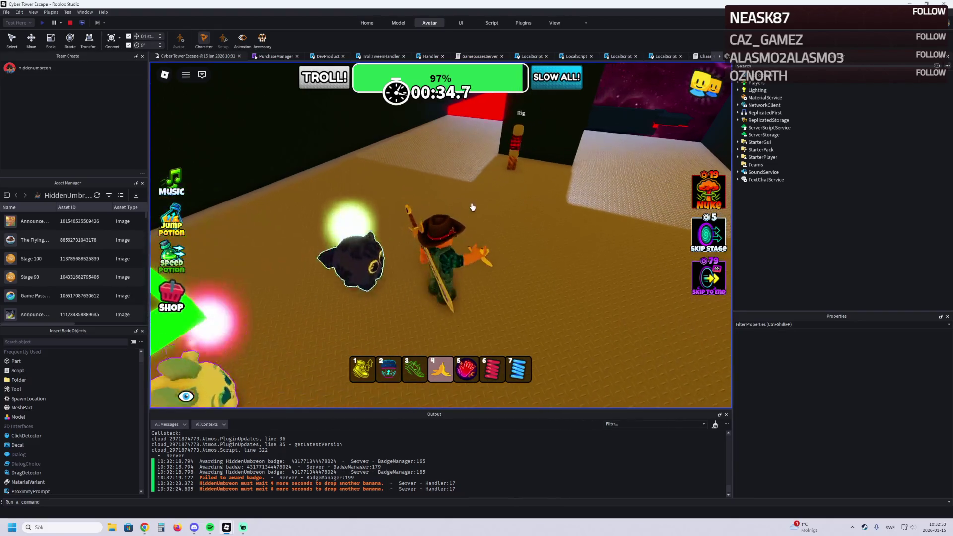
pyautogui.press('a')
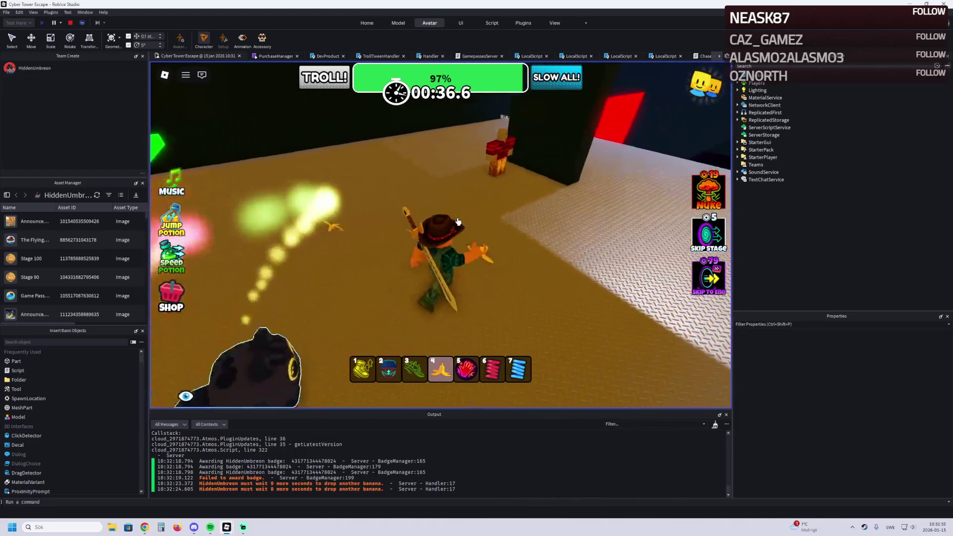
pyautogui.press('a')
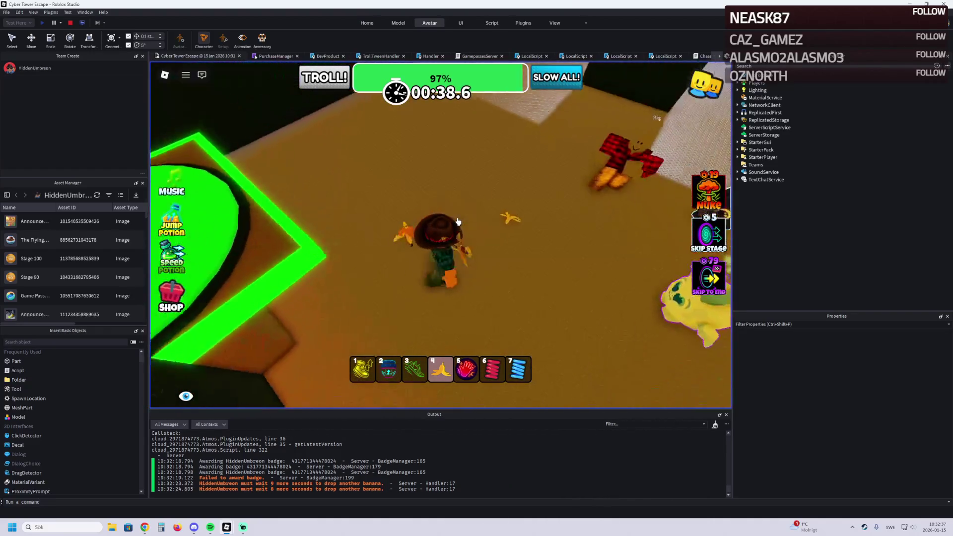
pyautogui.press('w')
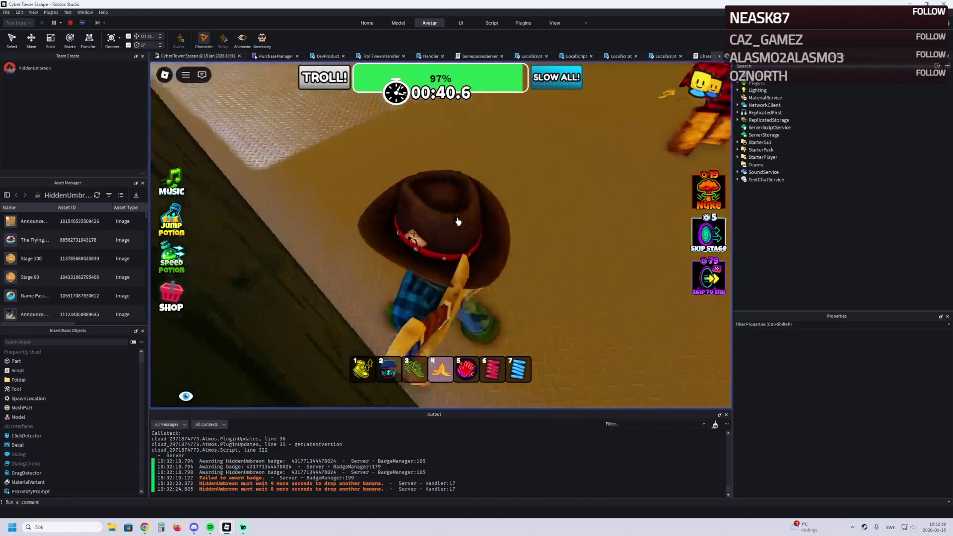
pyautogui.press('w')
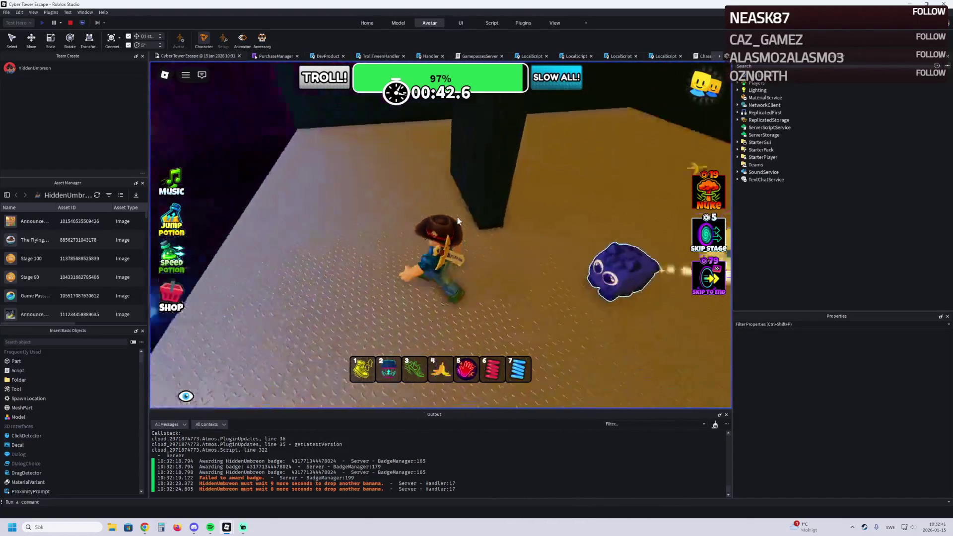
pyautogui.press('5')
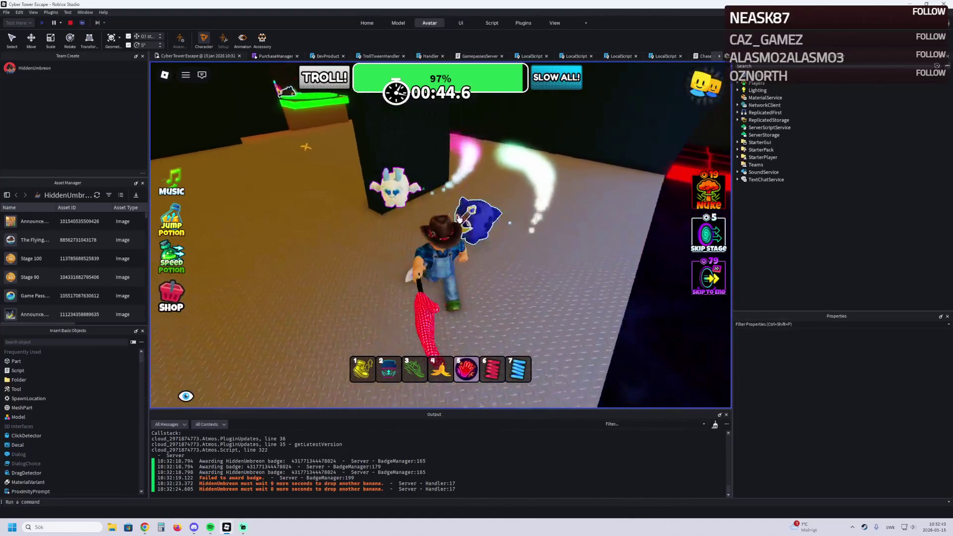
pyautogui.press('a')
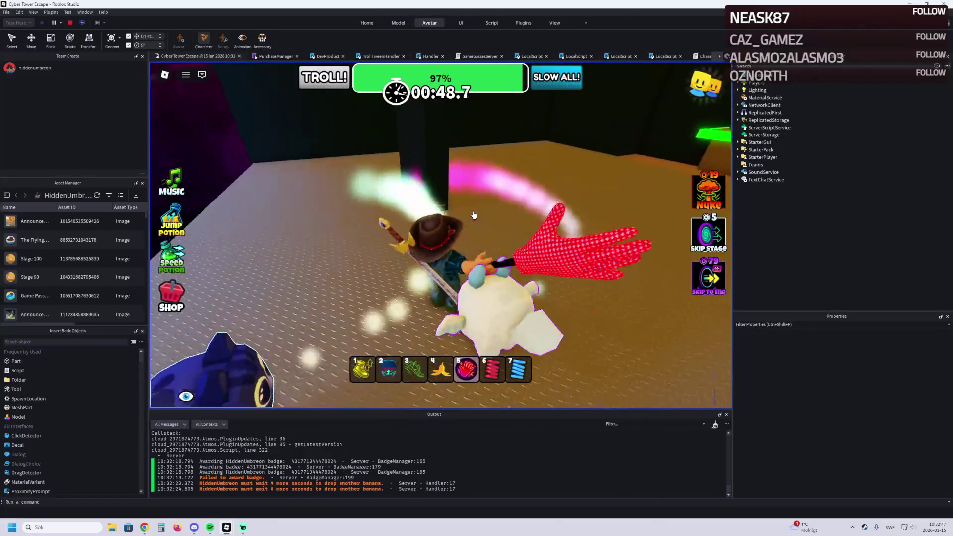
pyautogui.click(474, 215)
# Step: Jump onto the green platform and walk the character along the neon path across the grid floor
pyautogui.press('w')
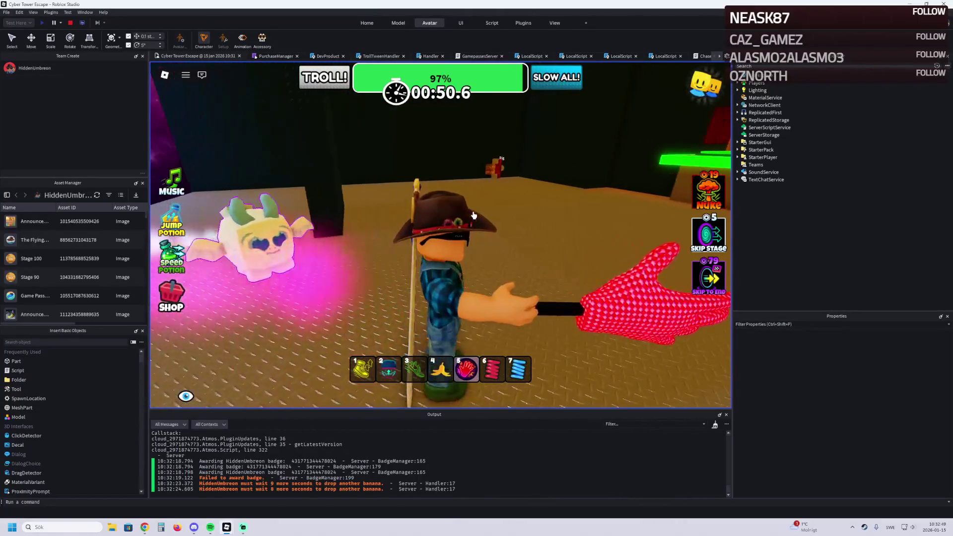
pyautogui.press('a')
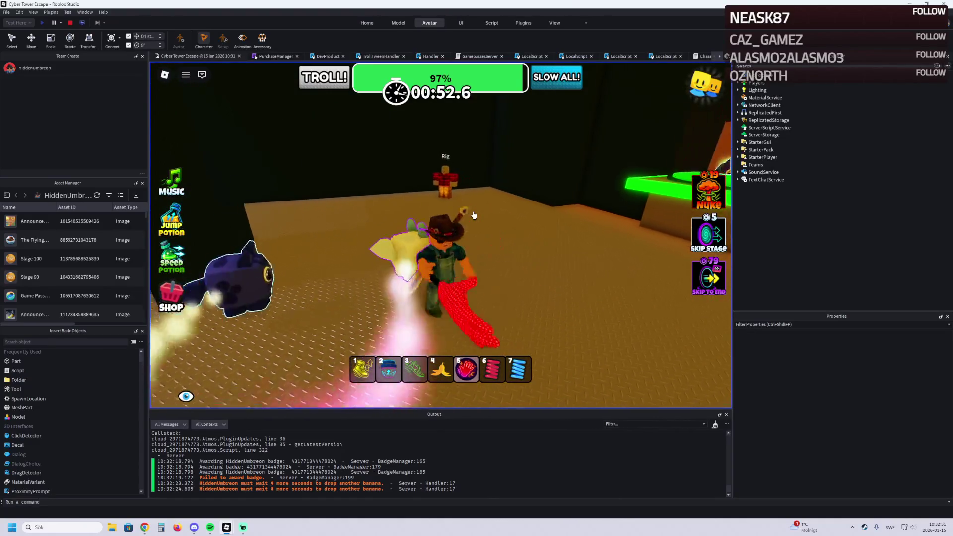
pyautogui.press('space')
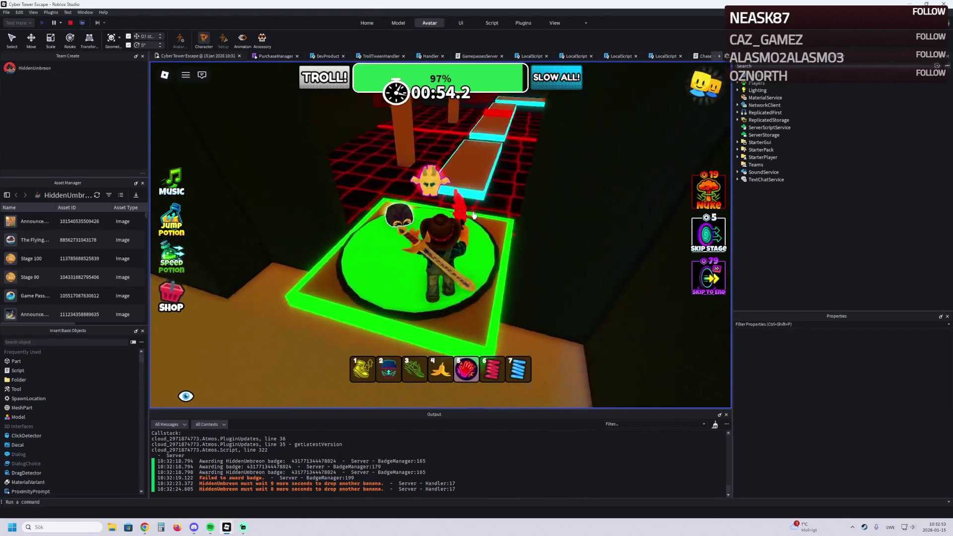
pyautogui.press('w')
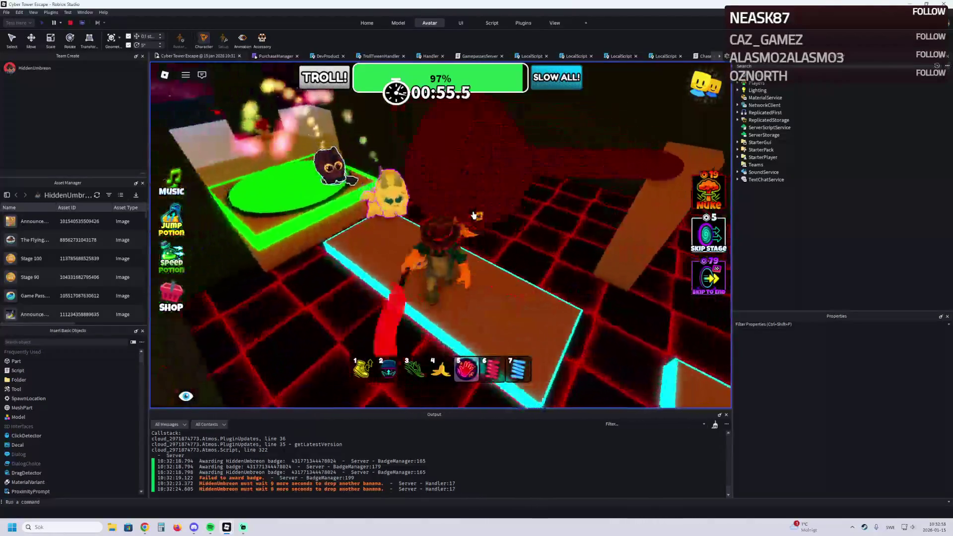
pyautogui.press('a')
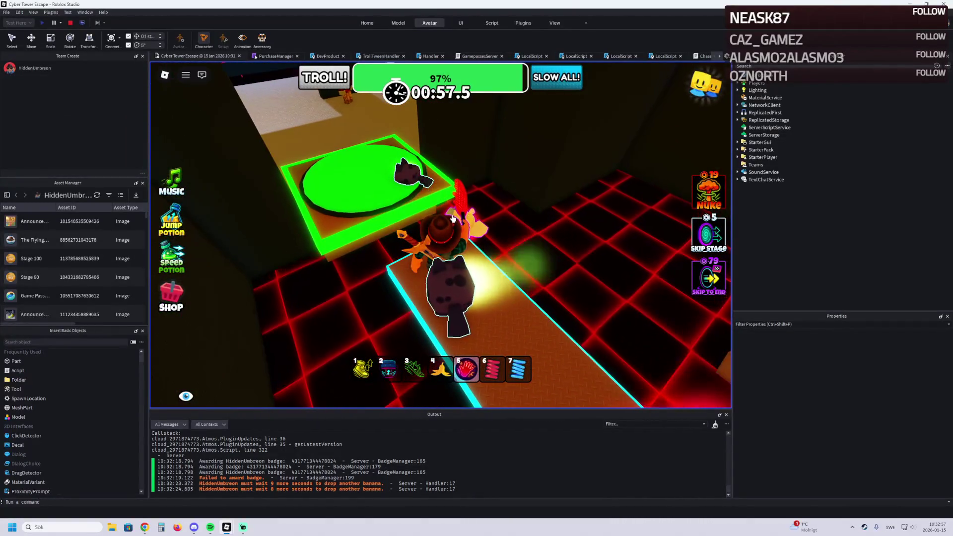
pyautogui.press('d')
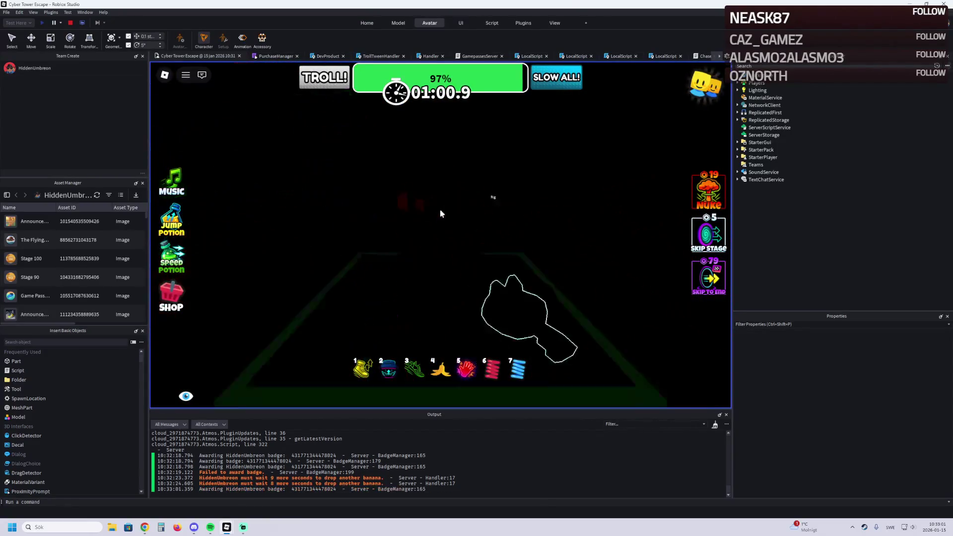
# Step: Dismiss the Skip Stage purchase prompt and walk into the tan floor area
pyautogui.click(511, 210)
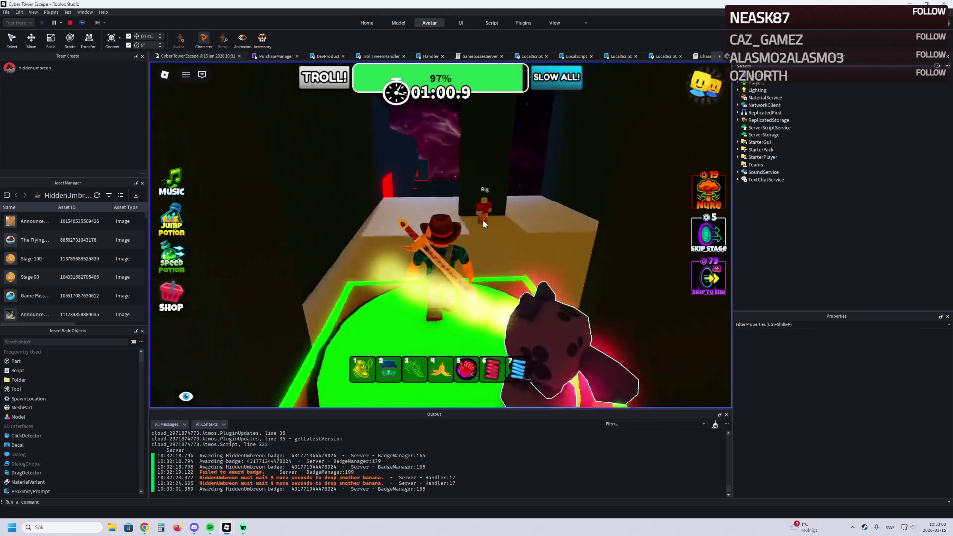
pyautogui.press('s')
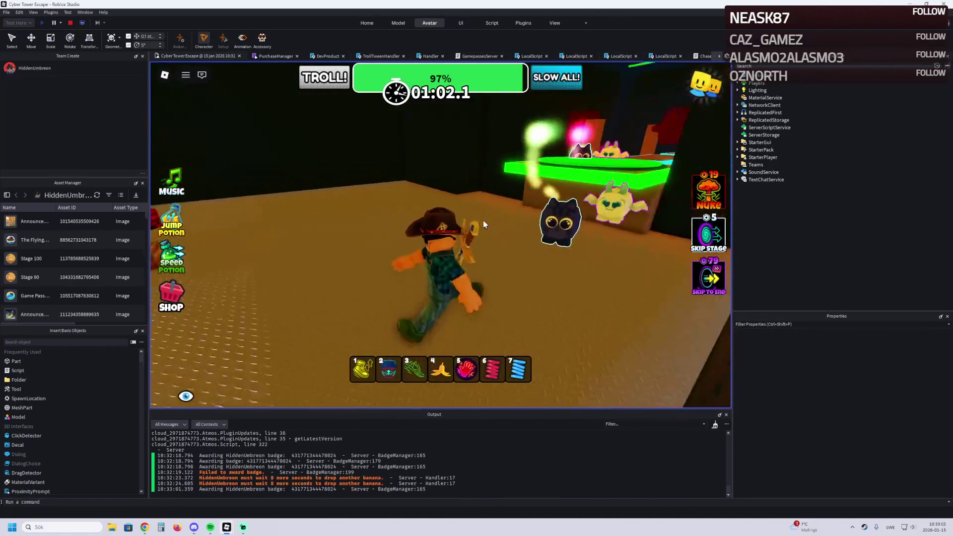
pyautogui.press('w')
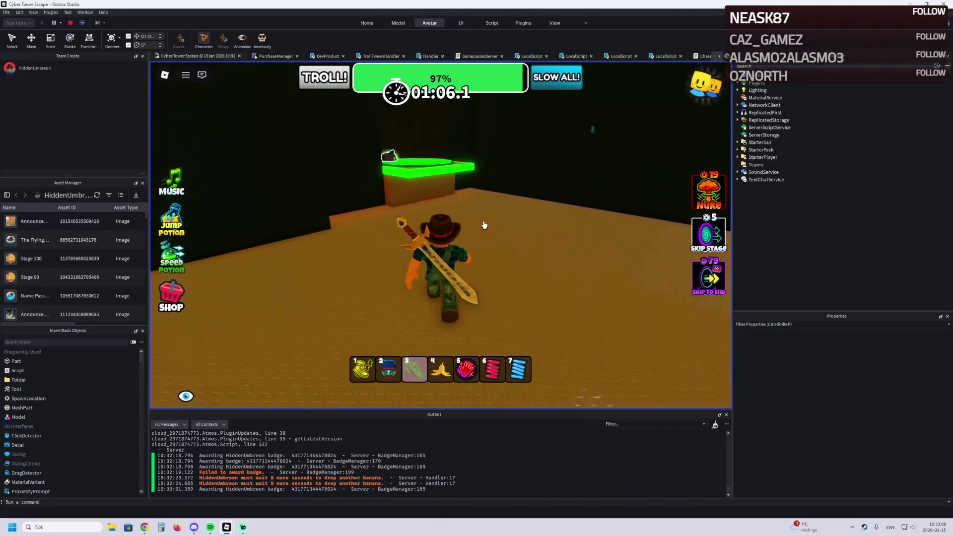
# Step: Try hotbar items 4 and 5 near the Rig's area, swinging the red hand item
pyautogui.press('4')
pyautogui.press('w')
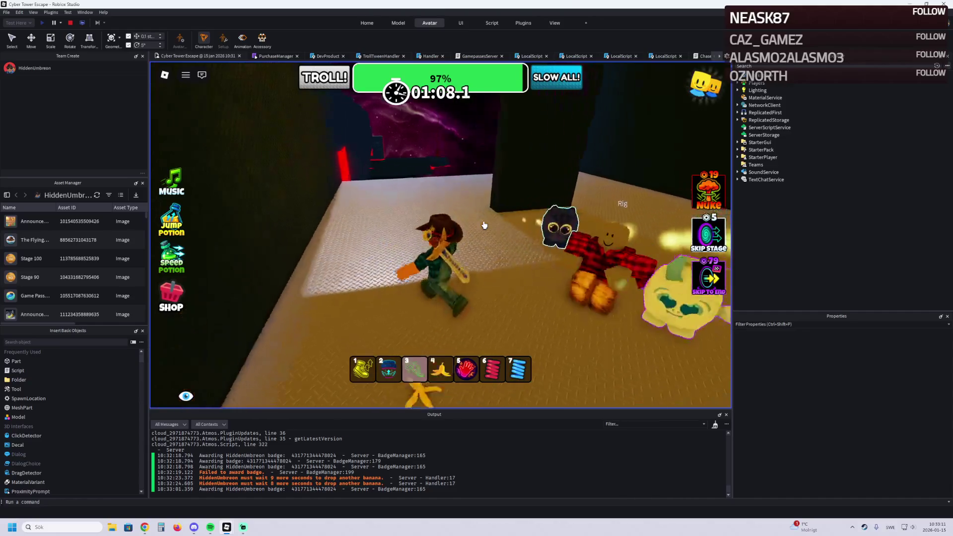
pyautogui.press('w')
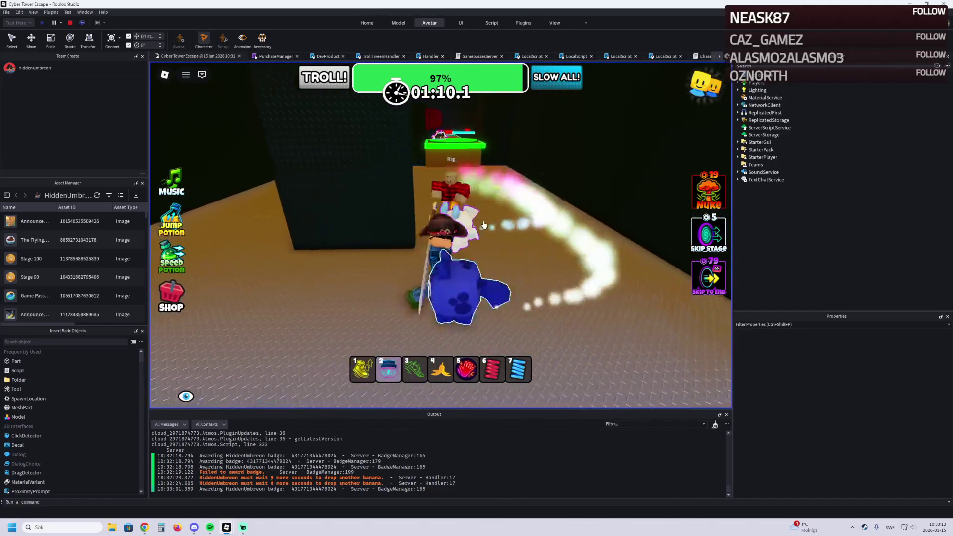
pyautogui.press('5')
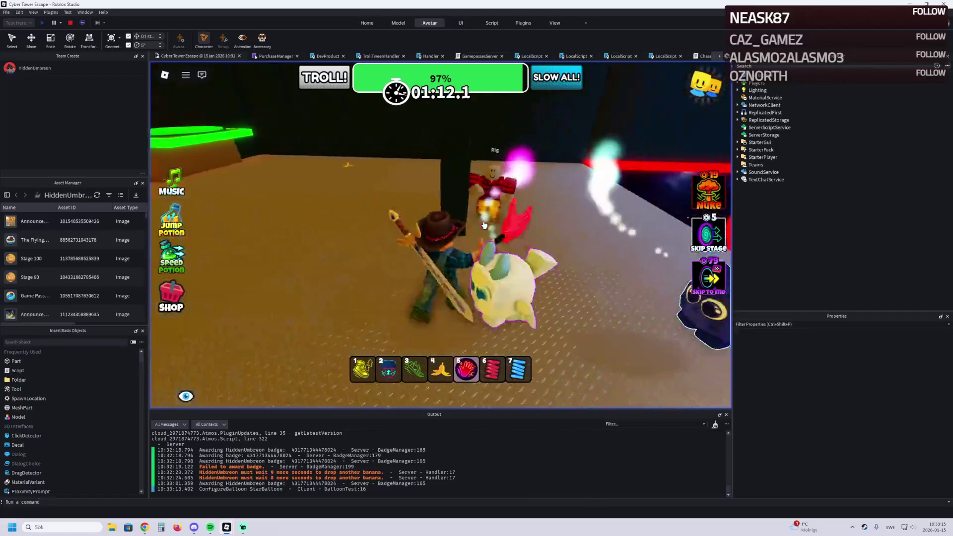
pyautogui.press('w')
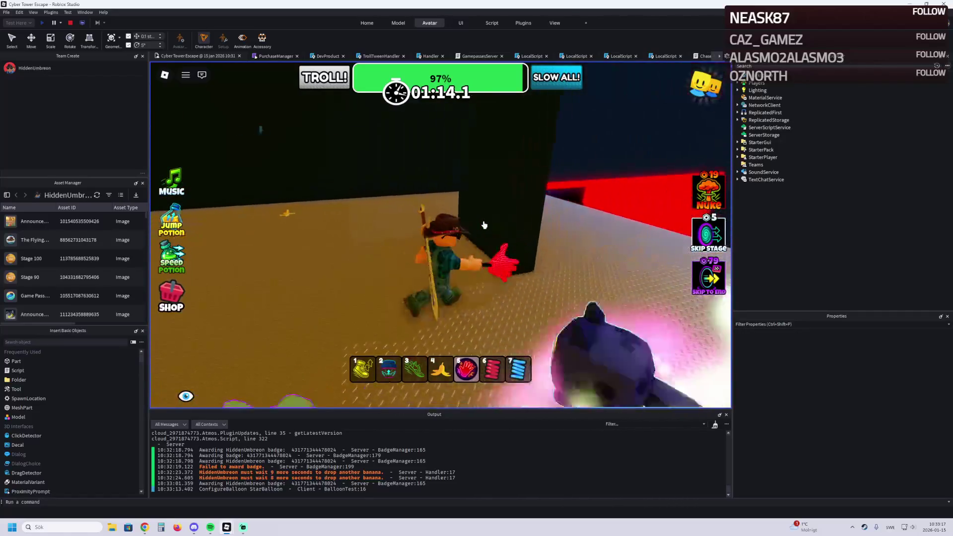
pyautogui.press('w')
pyautogui.click(484, 226)
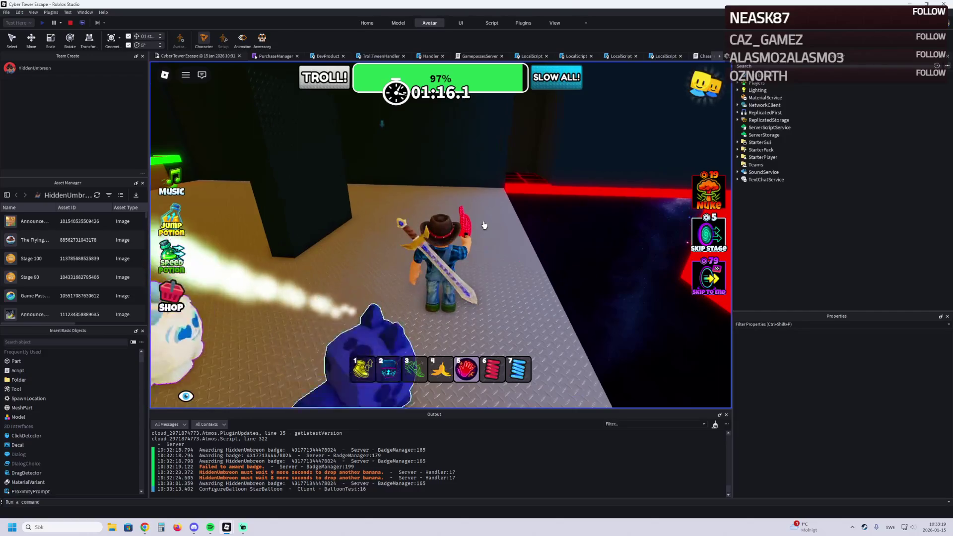
# Step: Walk the character around the platform, then stop the playtest
pyautogui.press('w')
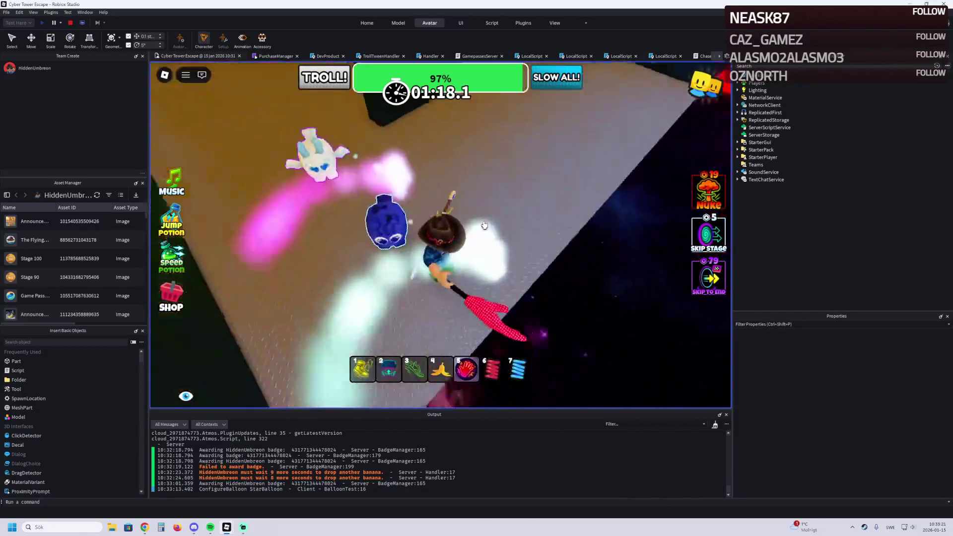
pyautogui.press('w')
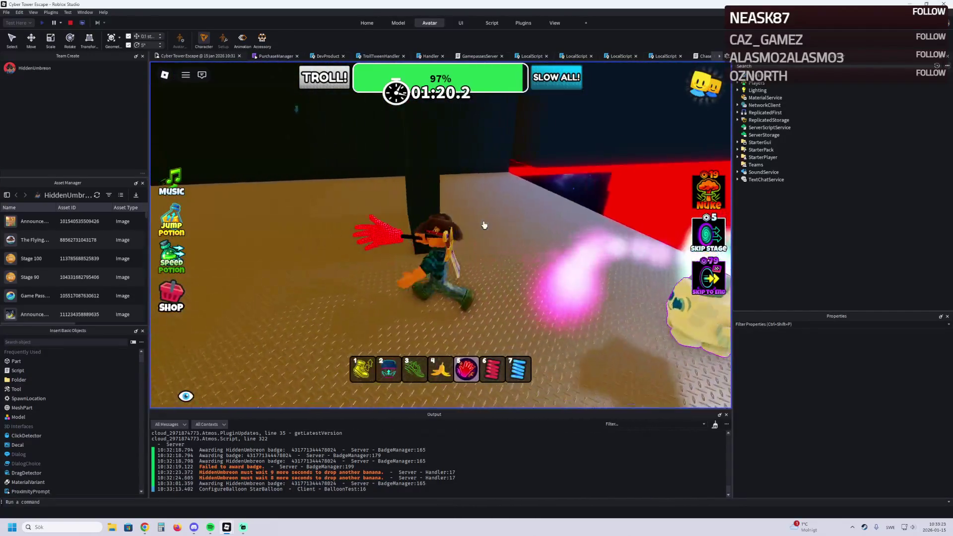
pyautogui.click(73, 25)
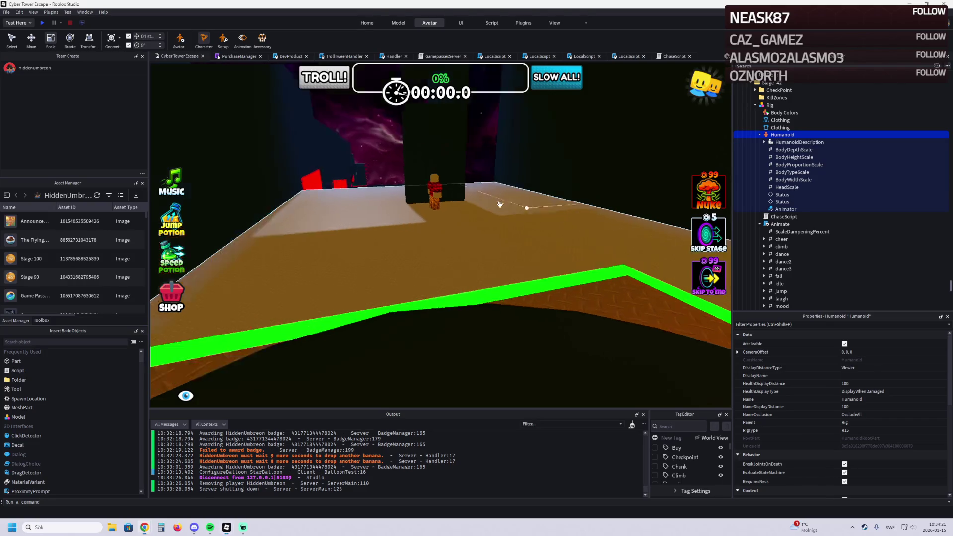
# Step: Select the Rig beside the black wall, pick its Humanoid, and start editing DisplayName
pyautogui.click(348, 209)
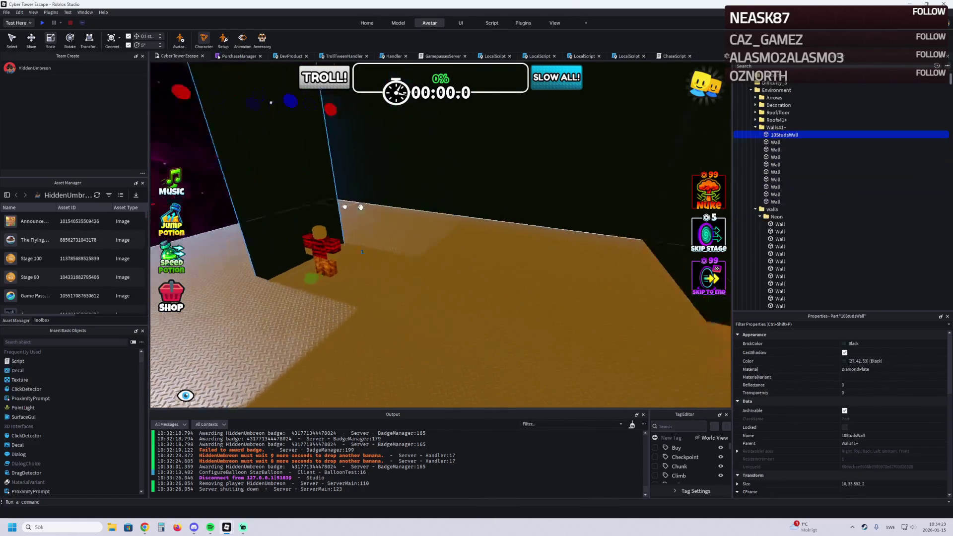
pyautogui.press('w')
pyautogui.press('a')
pyautogui.click(359, 222)
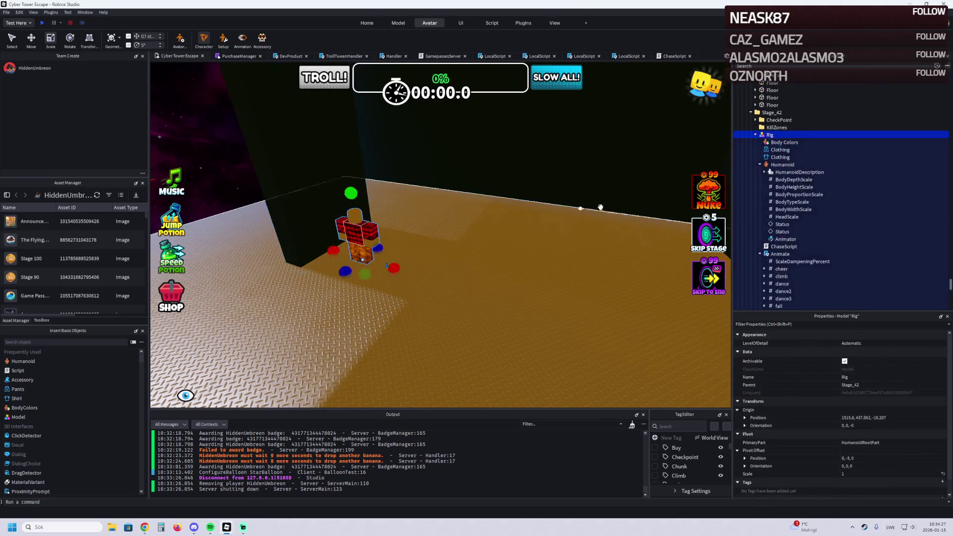
pyautogui.click(776, 166)
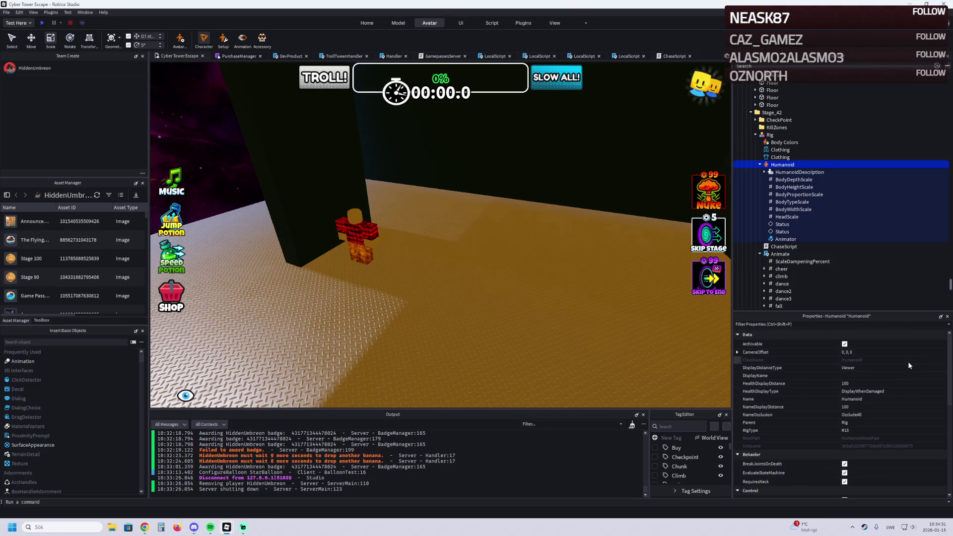
pyautogui.click(870, 376)
pyautogui.write('Angry Worker')
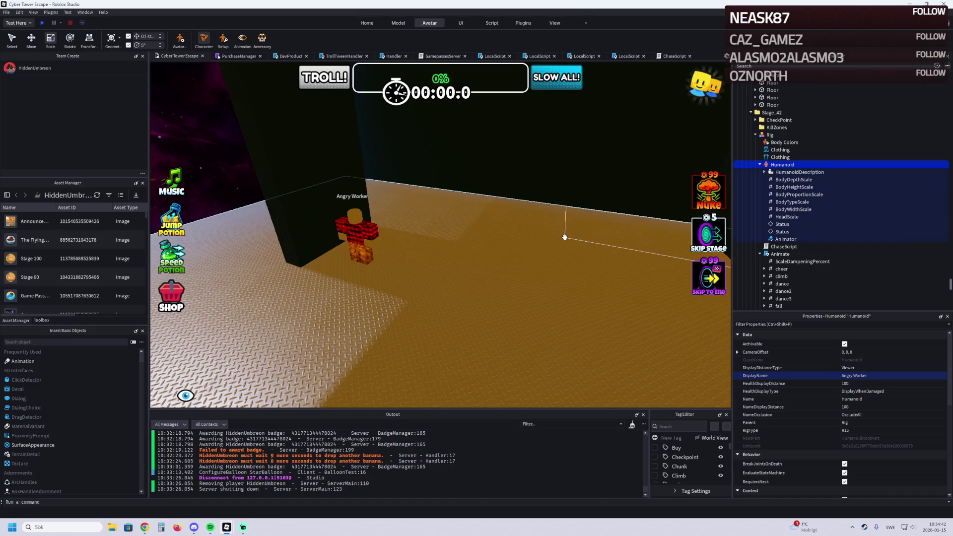
# Step: Fly the camera around the Angry Worker rig to check its name, then switch to Golden Tide Obby
pyautogui.press('a')
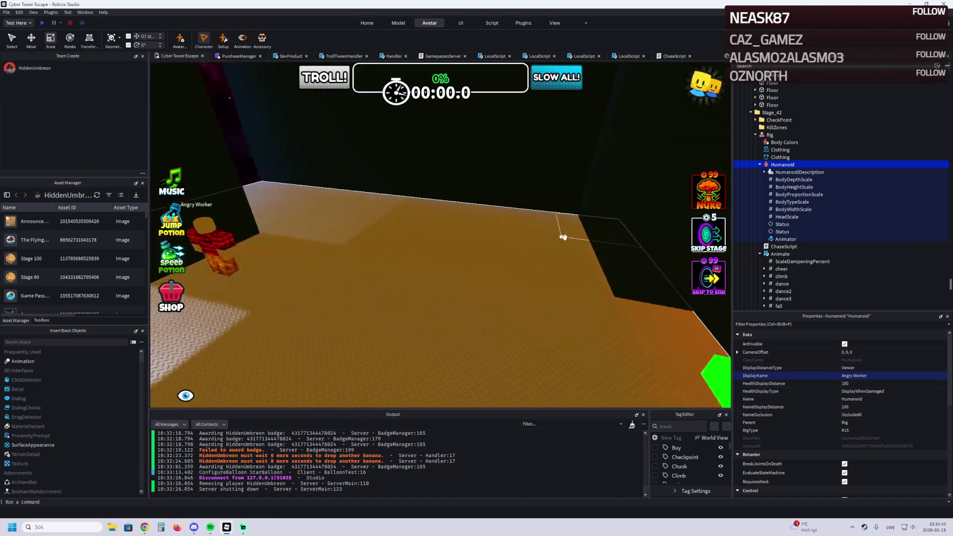
pyautogui.press('w')
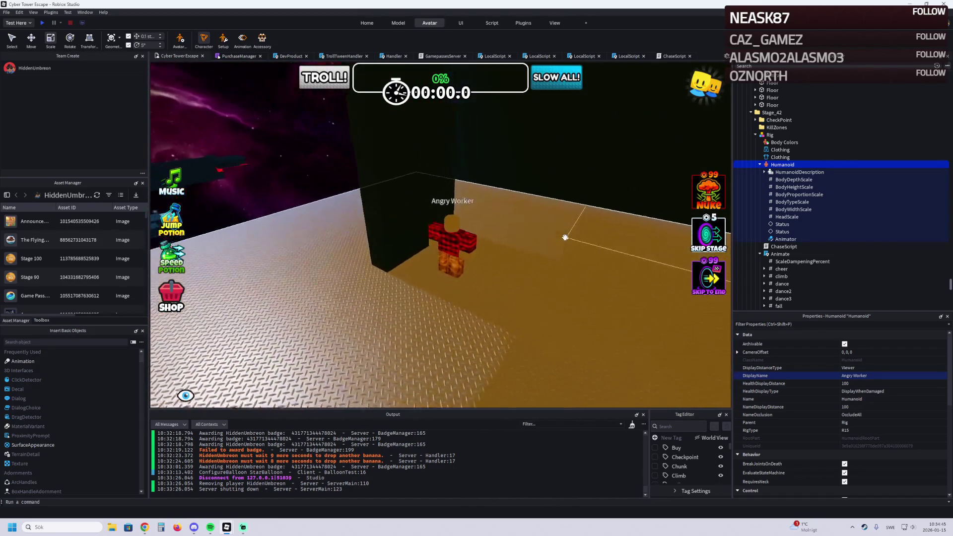
pyautogui.press('a')
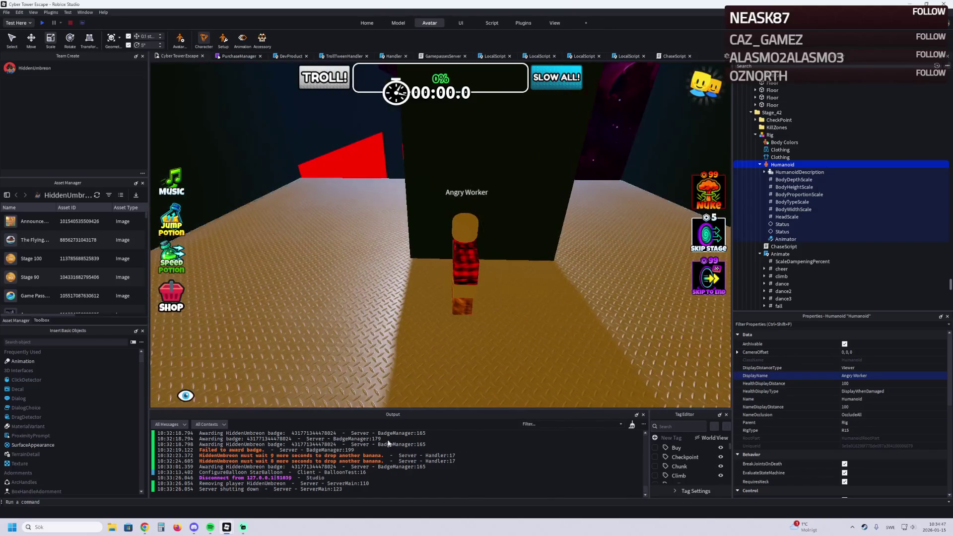
pyautogui.moveTo(226, 528)
pyautogui.click(265, 485)
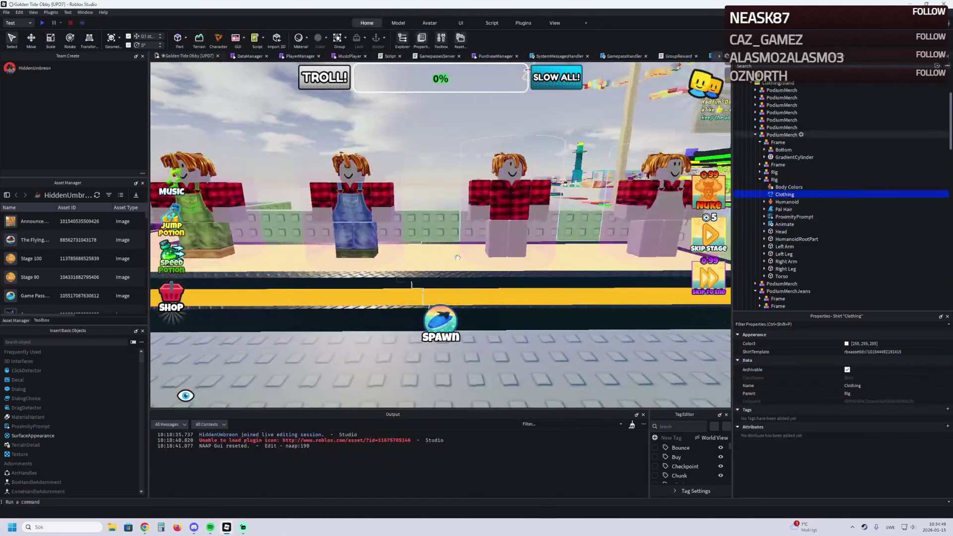
# Step: Select PodiumMerchJeans, move to the cowboy podium, and expand the middle podium's Rig
pyautogui.scroll(5, 458, 257)
pyautogui.click(723, 260)
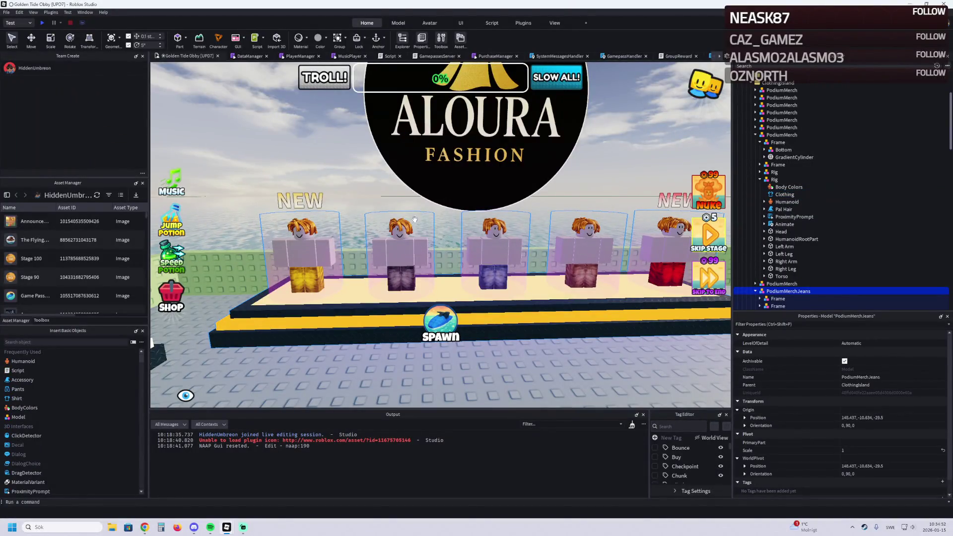
pyautogui.press('a')
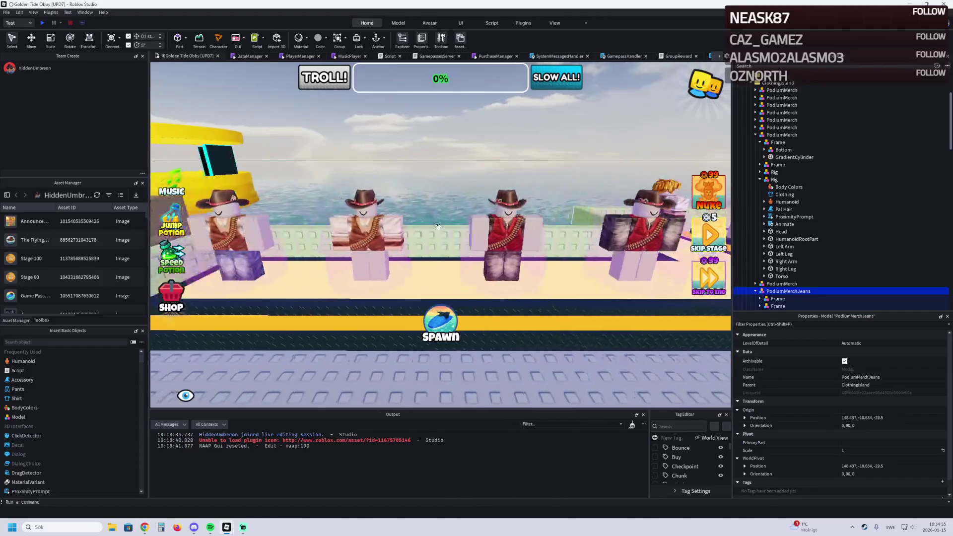
pyautogui.scroll(2, 439, 227)
pyautogui.press('d')
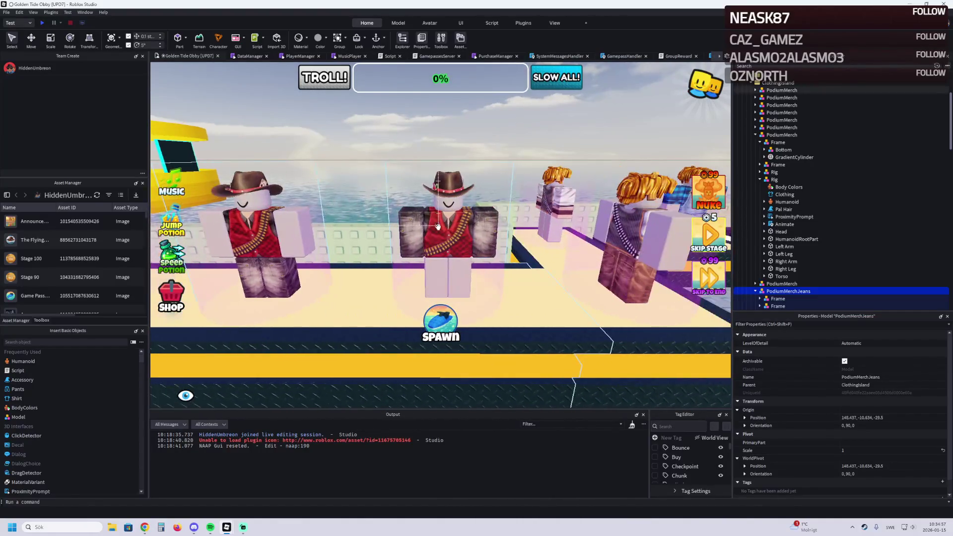
pyautogui.click(458, 232)
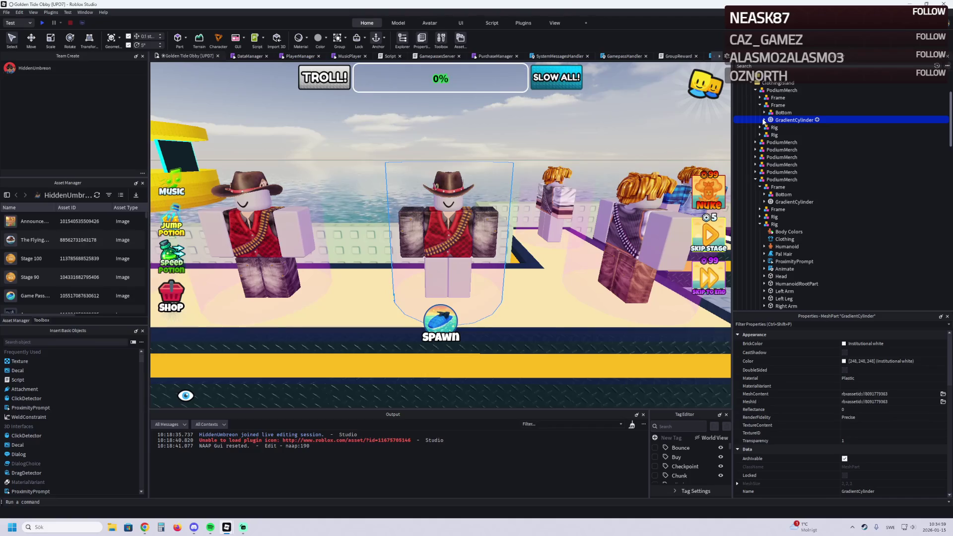
pyautogui.click(768, 135)
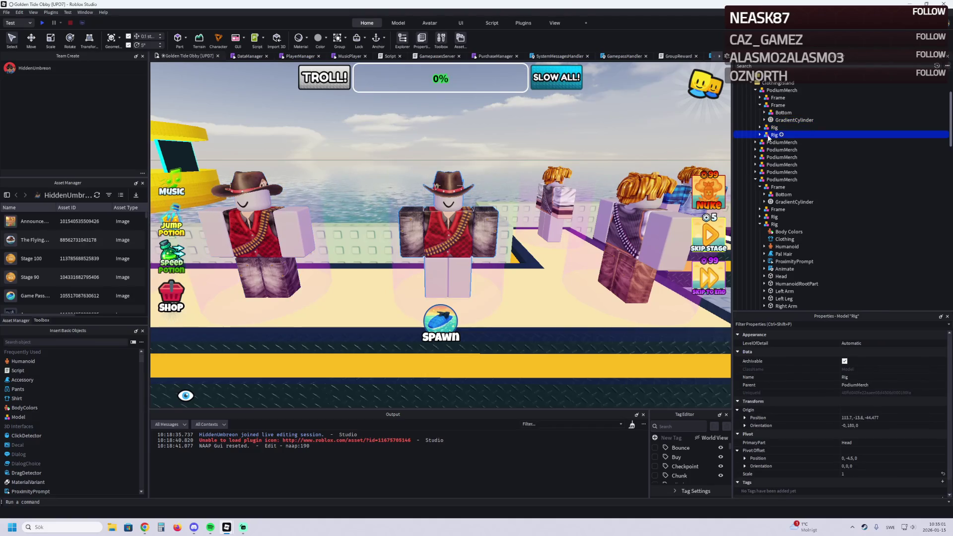
pyautogui.click(762, 136)
# Step: Copy the cowboy Rig's Clothing shirt, paste it into the Angry Worker Rig, then delete it
pyautogui.click(786, 150)
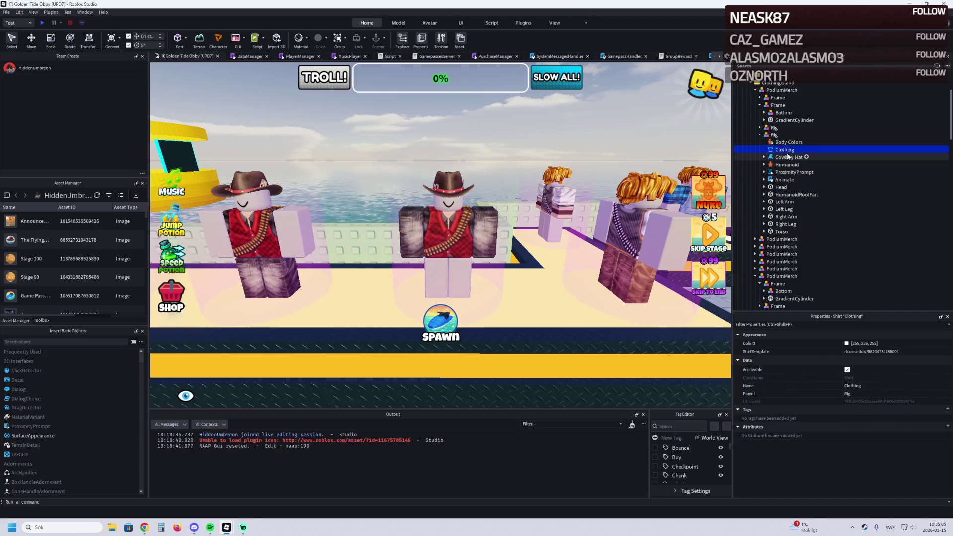
pyautogui.rightClick(793, 152)
pyautogui.click(805, 163)
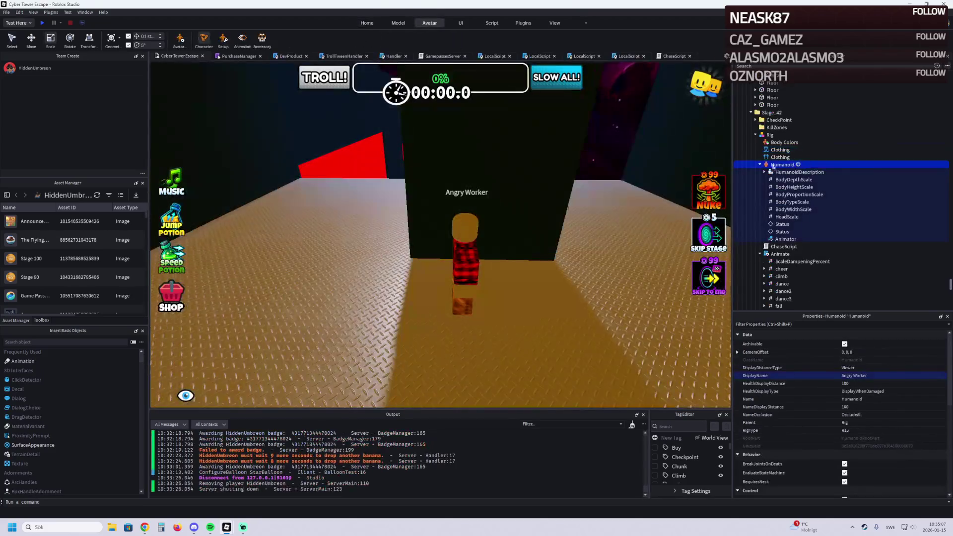
pyautogui.click(792, 135)
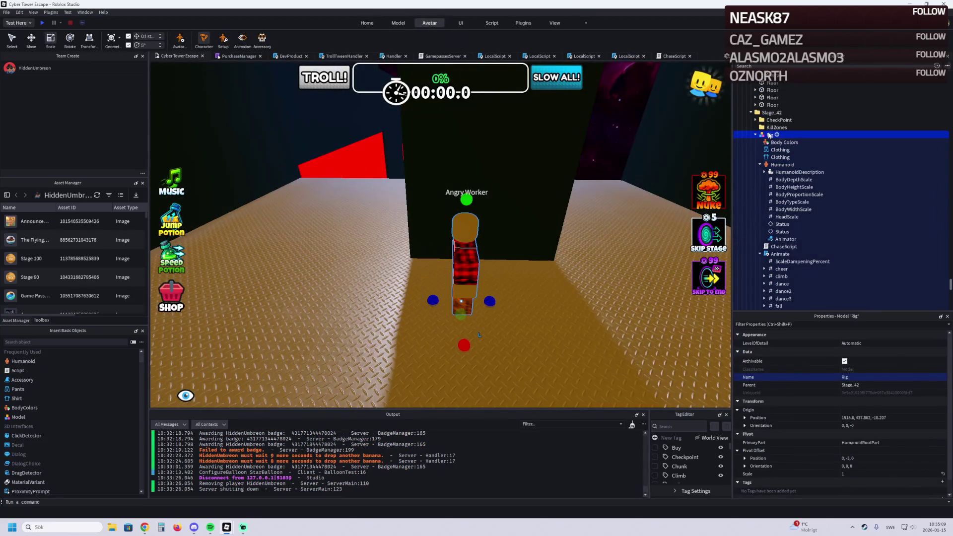
pyautogui.hotkey('ctrl', 'shift', 'v')
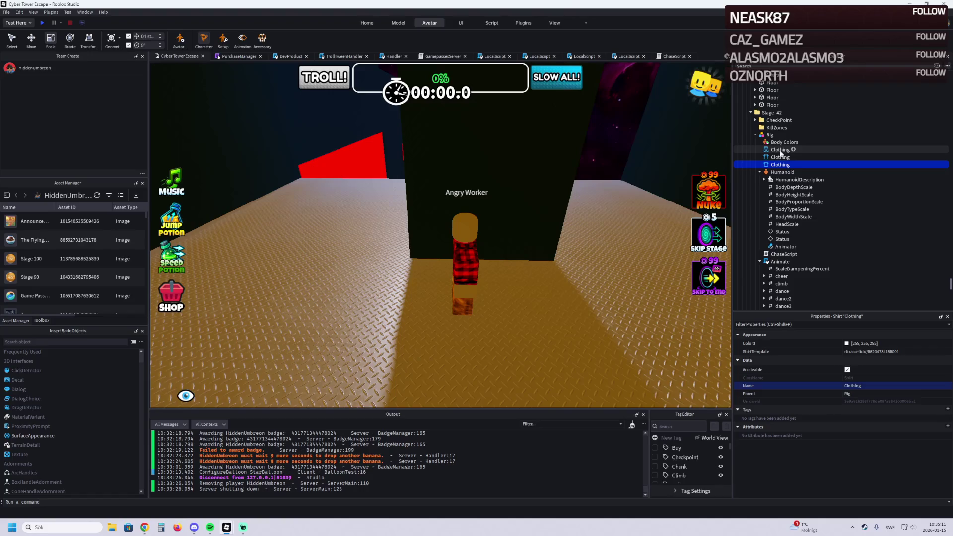
pyautogui.press('Delete')
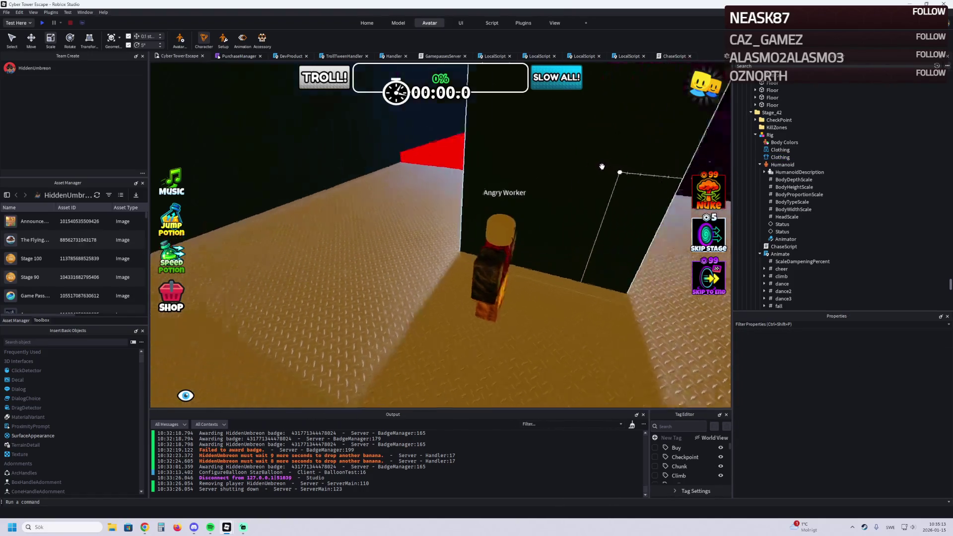
# Step: In Golden Tide Obby, inspect the sword podium's Handle SpecialMesh and focus on the Frostlight sword
pyautogui.hotkey('alt', 'Tab')
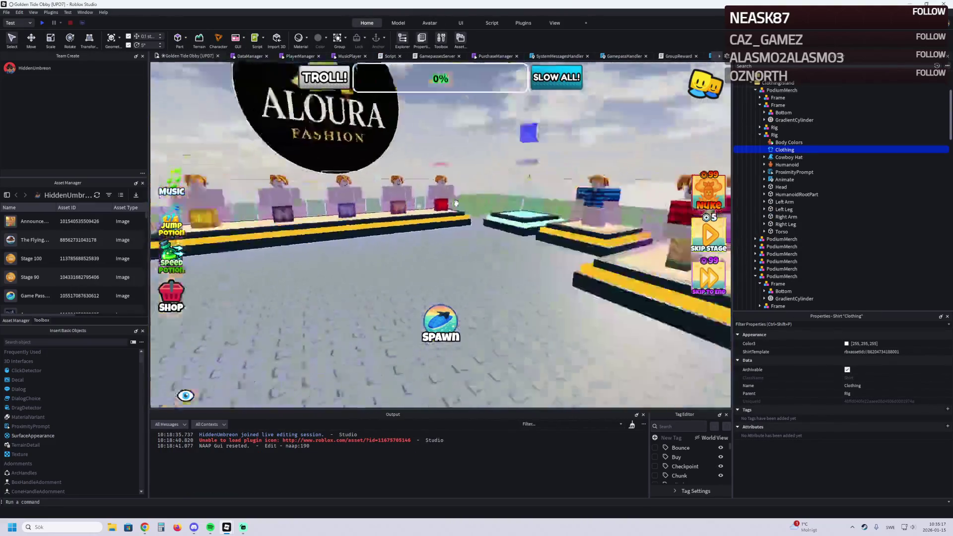
pyautogui.click(450, 218)
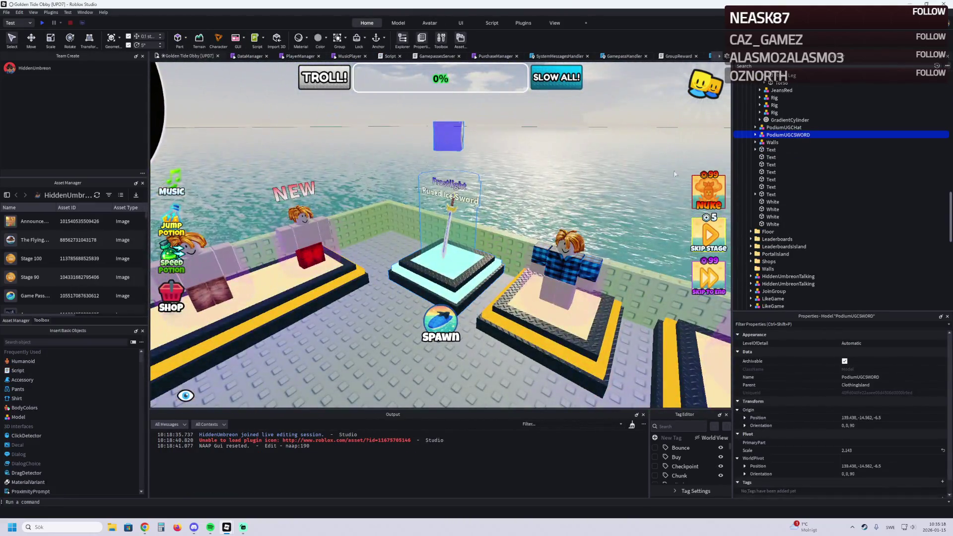
pyautogui.click(756, 135)
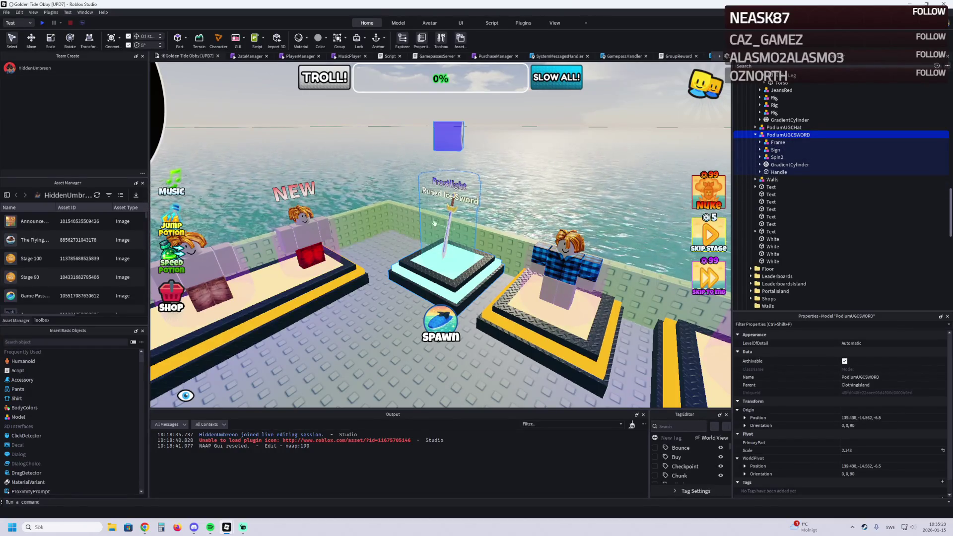
pyautogui.click(777, 172)
pyautogui.click(760, 172)
pyautogui.click(787, 194)
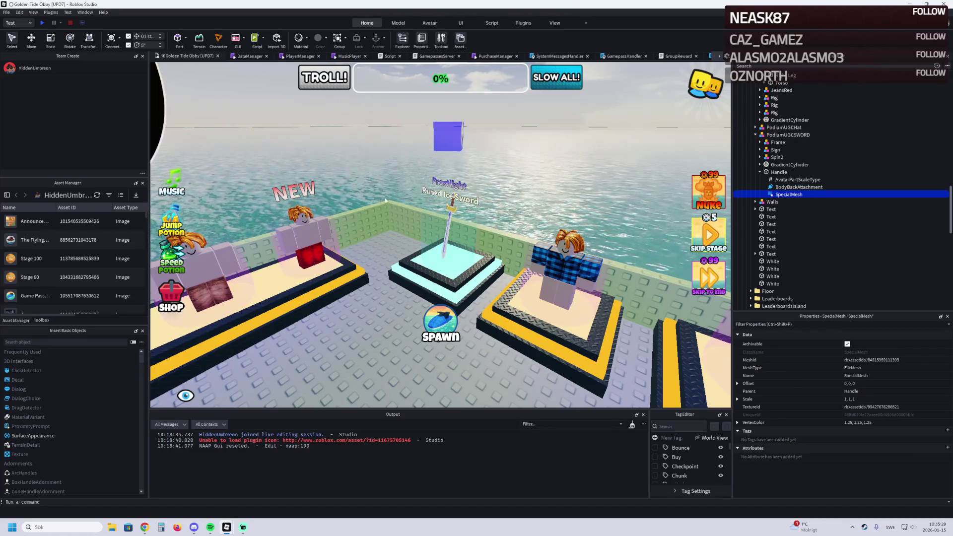
pyautogui.press('f')
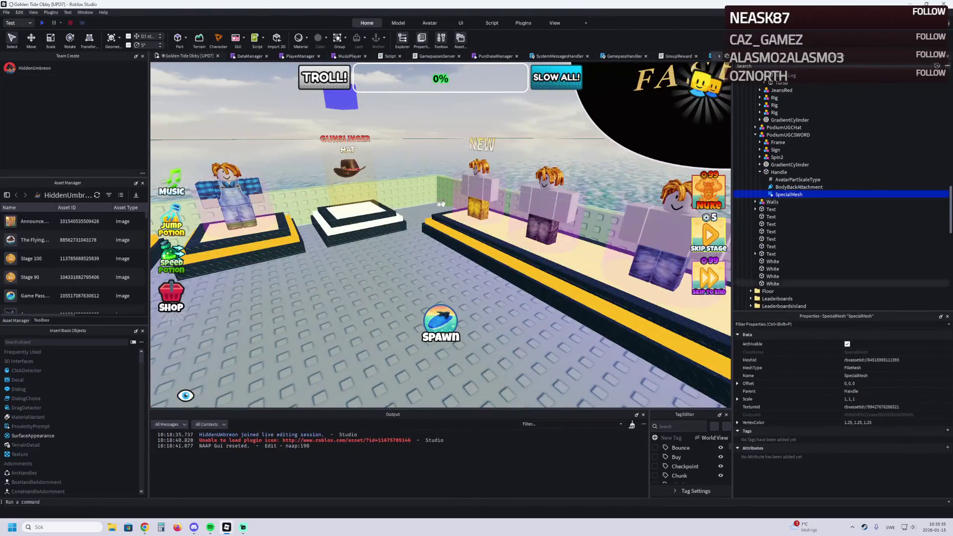
# Step: Inspect the second jeans mannequin rig's Clothing and its pants template in Properties
pyautogui.click(448, 217)
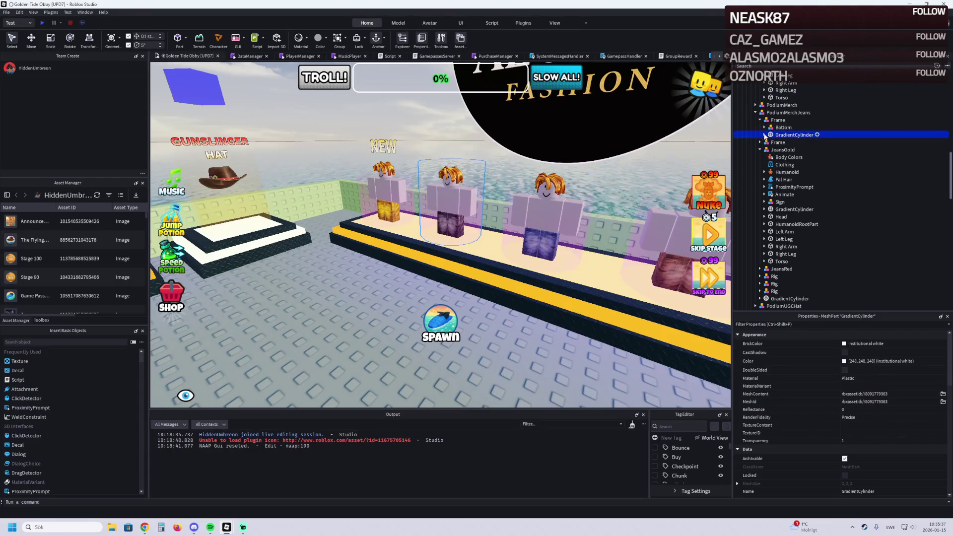
pyautogui.press('a')
pyautogui.press('a')
pyautogui.scroll(3, 457, 227)
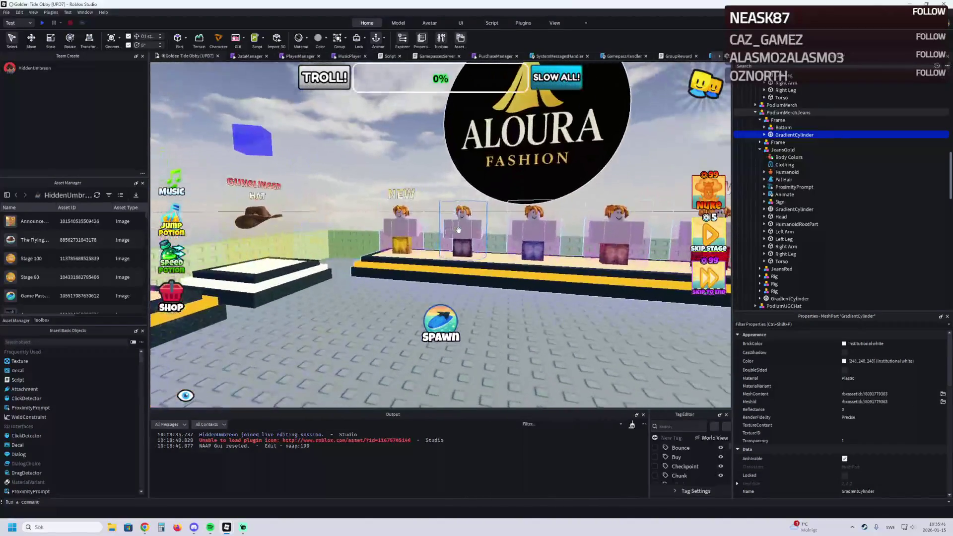
pyautogui.click(761, 150)
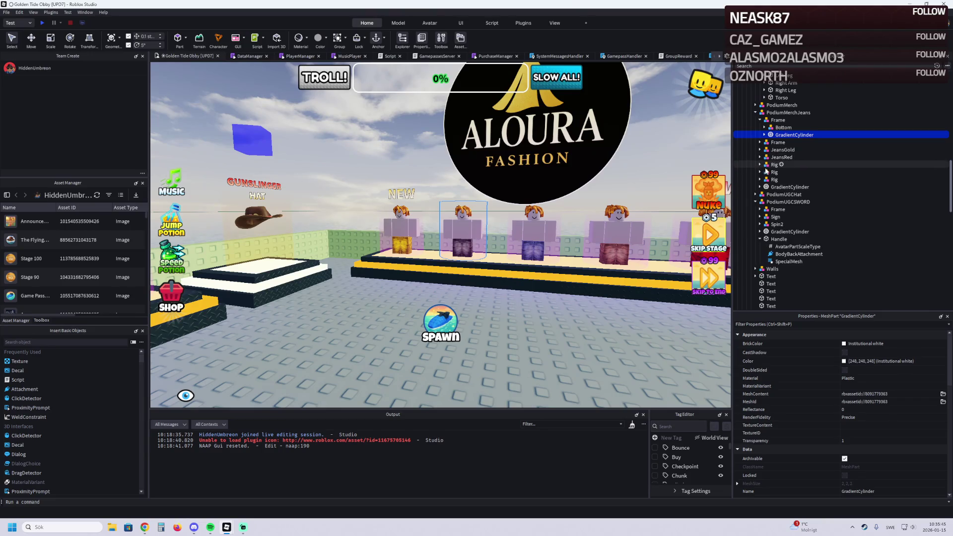
pyautogui.scroll(5, 467, 239)
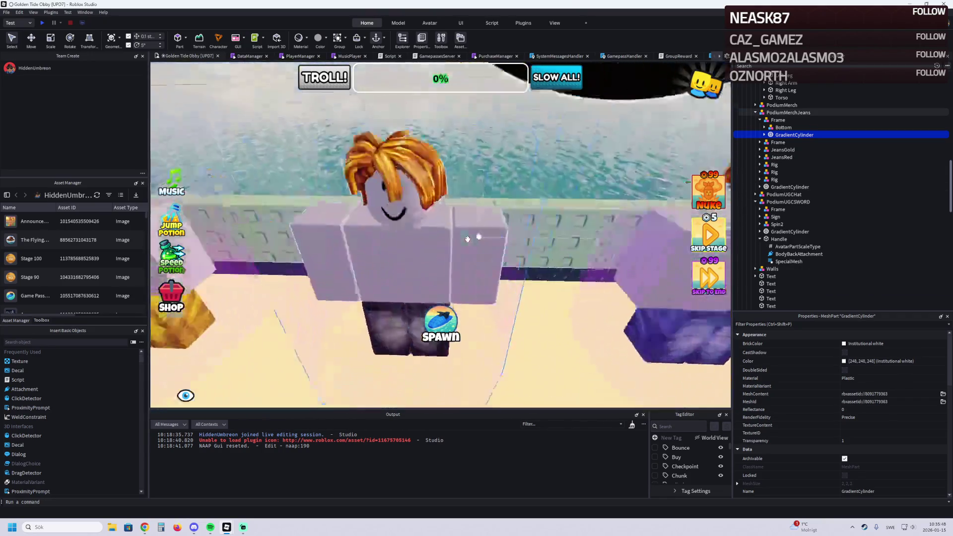
pyautogui.scroll(-5, 468, 240)
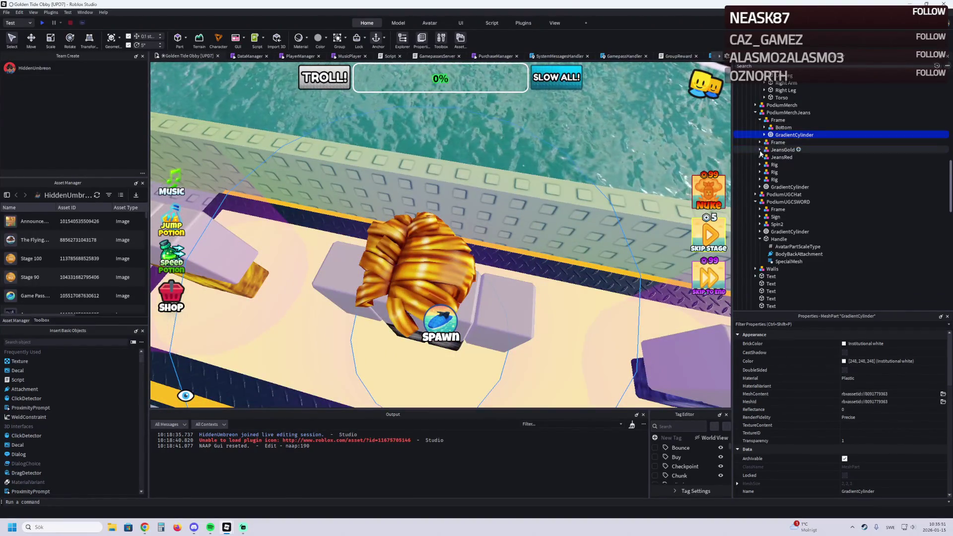
pyautogui.click(780, 173)
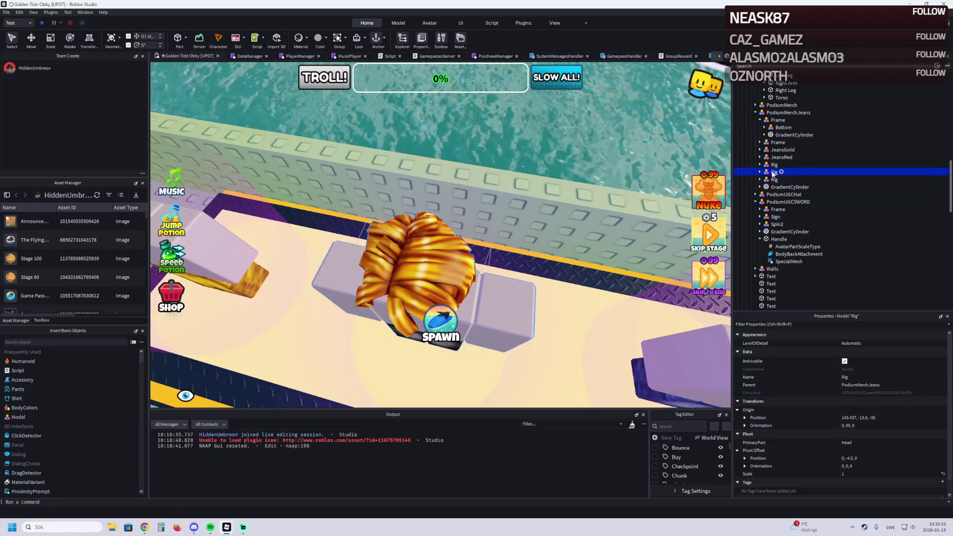
pyautogui.click(759, 172)
pyautogui.click(785, 187)
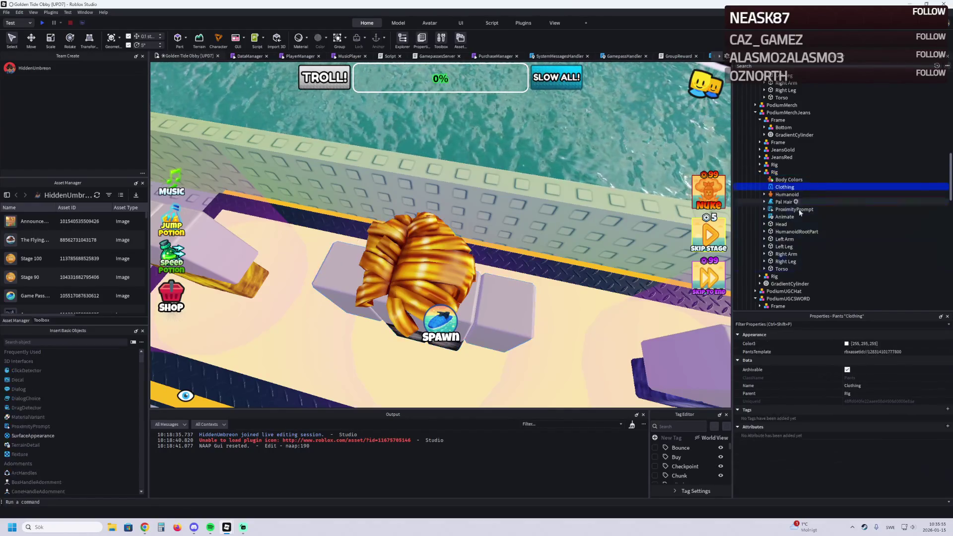
pyautogui.click(929, 351)
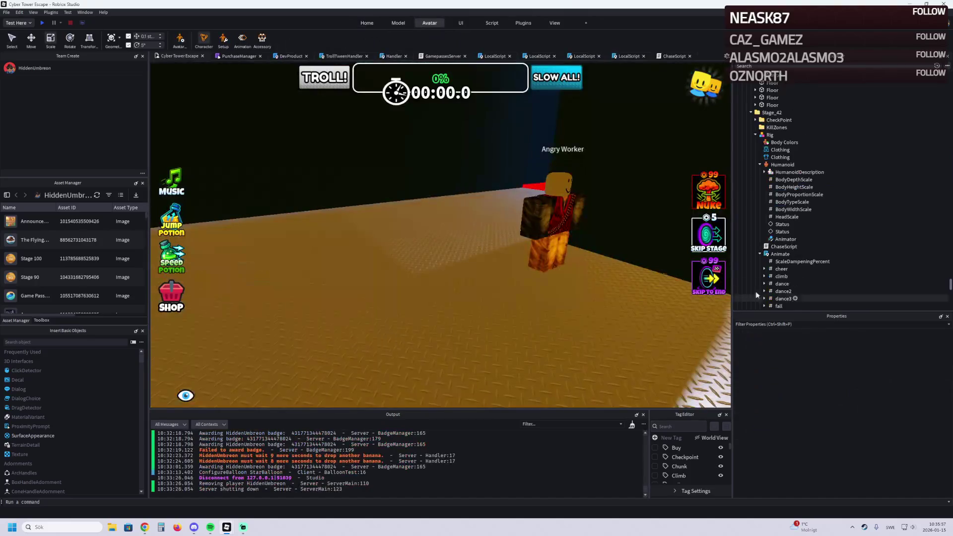
# Step: Inspect the Pants clothing template on the Angry Worker rig
pyautogui.click(524, 209)
pyautogui.click(775, 151)
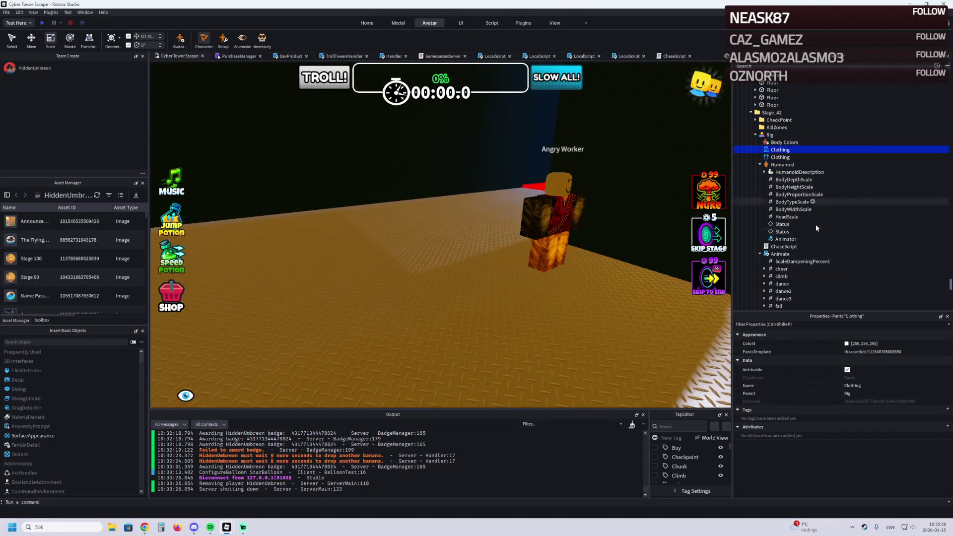
pyautogui.click(906, 350)
# Step: In Golden Tide Obby, expand the display podiums and select the cowboy hat podium's Handle
pyautogui.press('d')
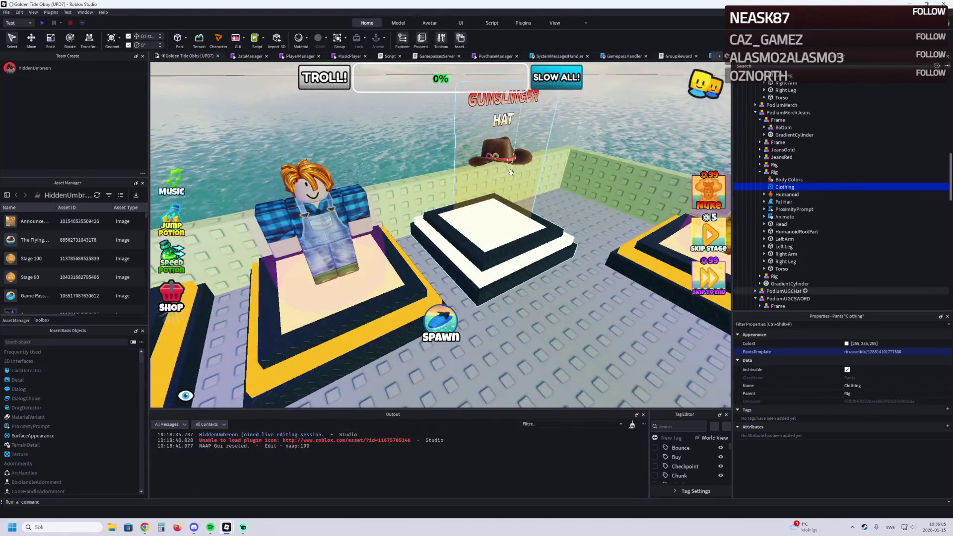
pyautogui.click(511, 173)
pyautogui.scroll(-3, 761, 263)
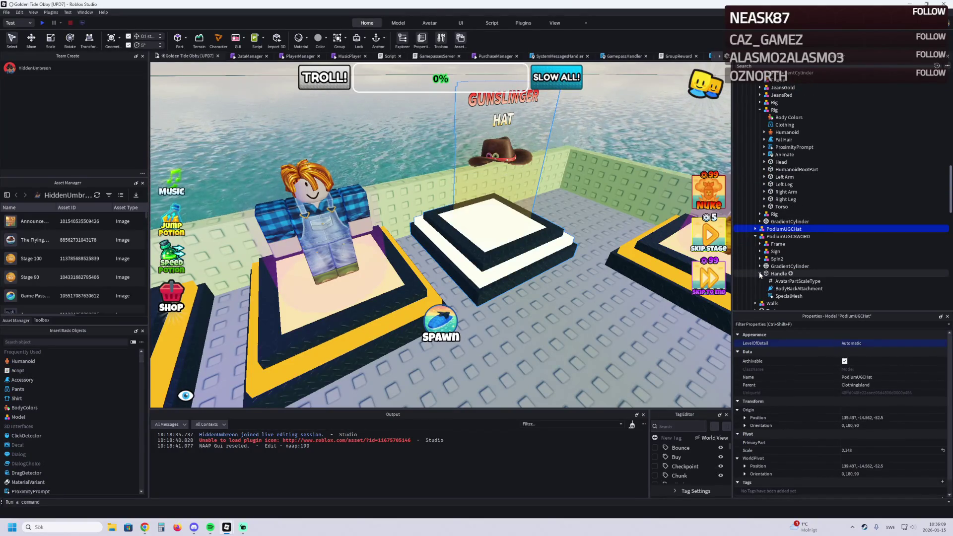
pyautogui.click(760, 267)
pyautogui.click(760, 260)
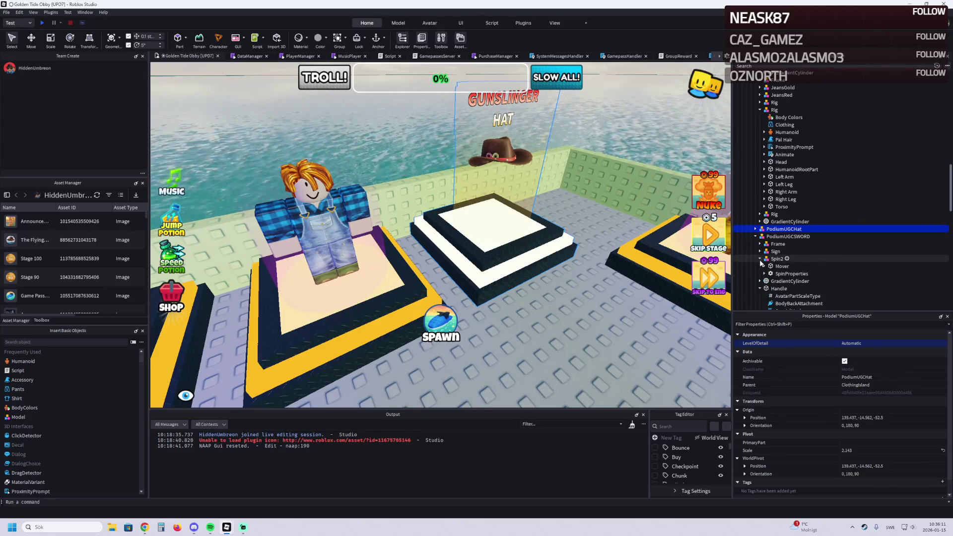
pyautogui.click(761, 259)
pyautogui.click(760, 259)
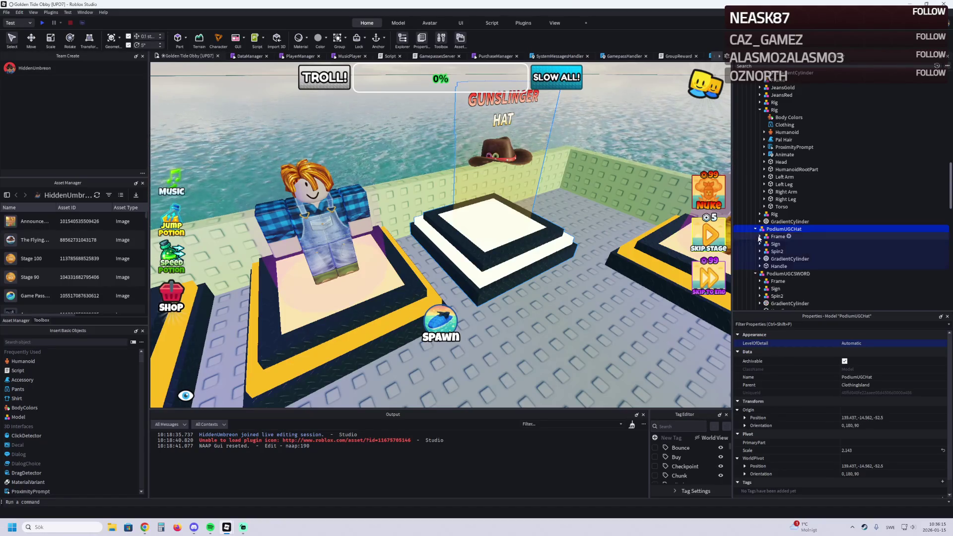
pyautogui.click(772, 266)
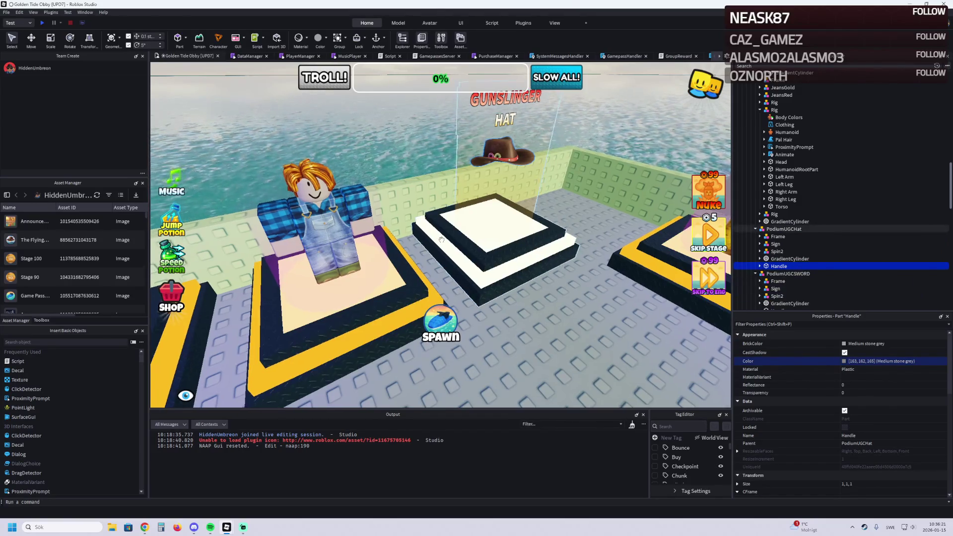
pyautogui.press('d')
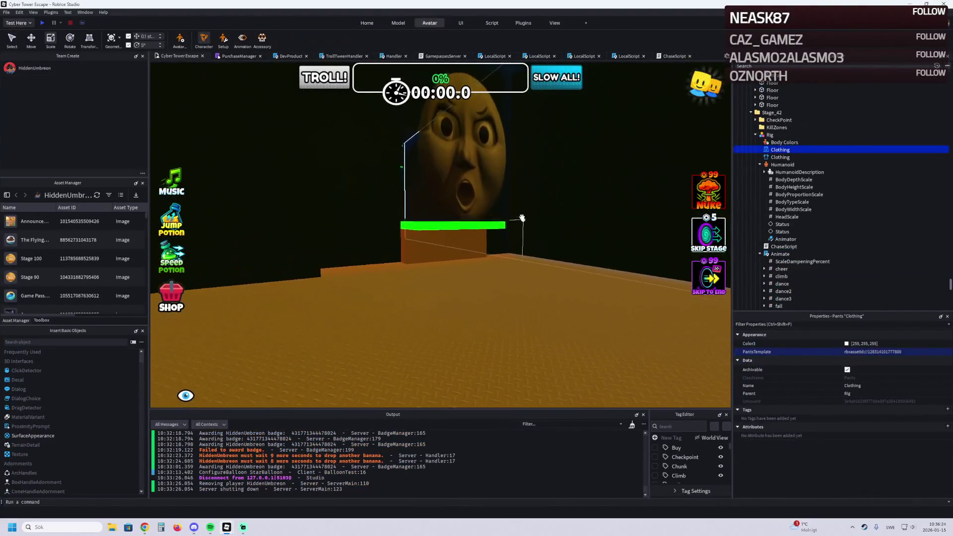
# Step: Back in Cyber Tower Escape, fly to the Angry Worker and start a Toolbox model search
pyautogui.press('w')
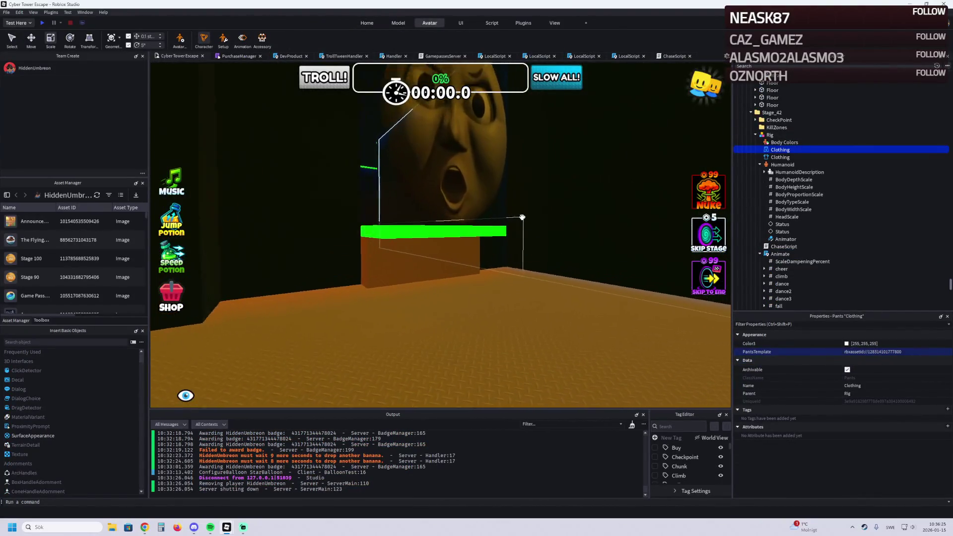
pyautogui.press('w')
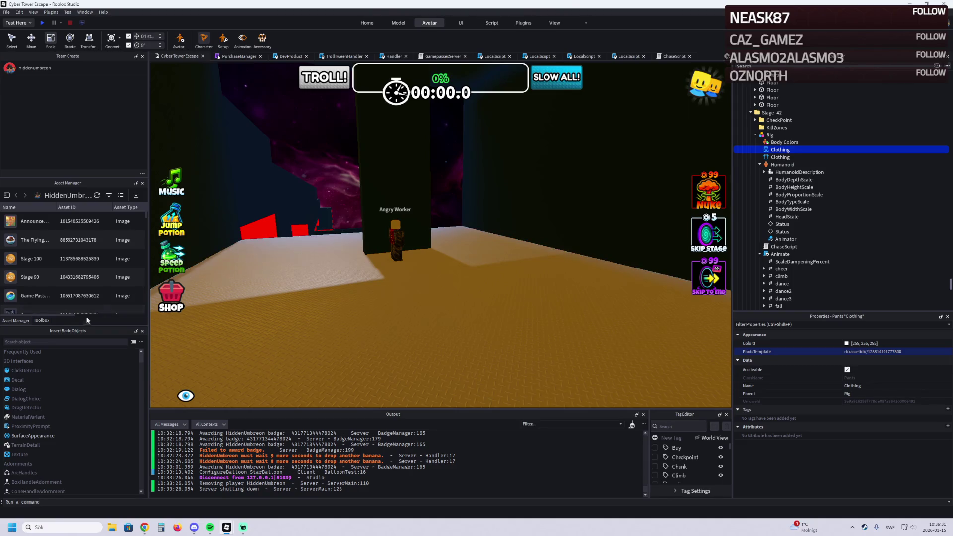
pyautogui.click(42, 320)
pyautogui.click(103, 208)
pyautogui.write('flashlight')
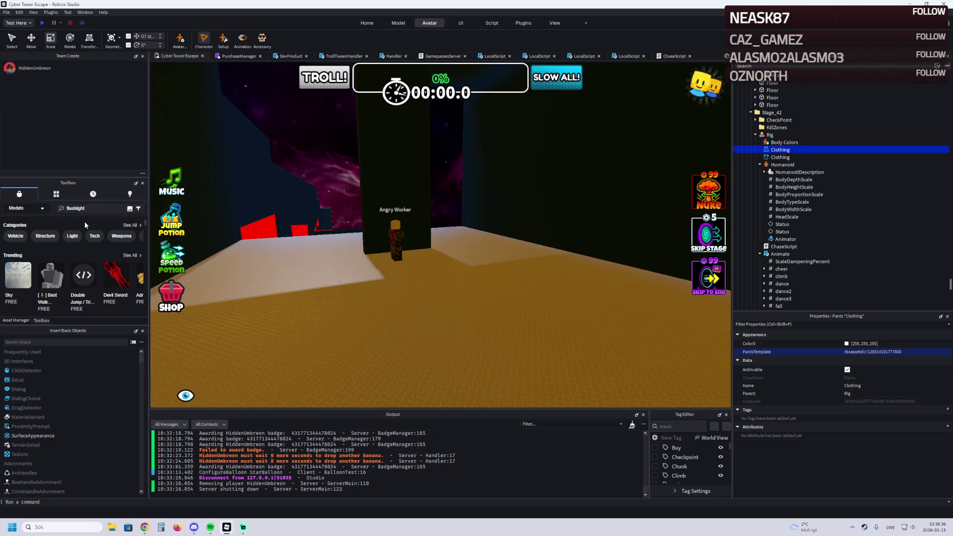
# Step: Search the Toolbox for 'flashlight' models and scroll through the results
pyautogui.press('Return')
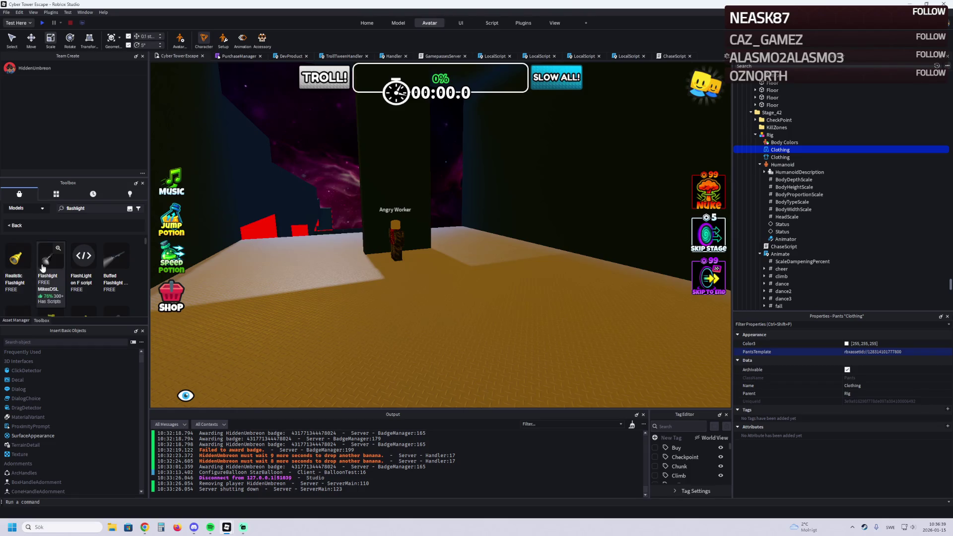
pyautogui.scroll(-3, 70, 266)
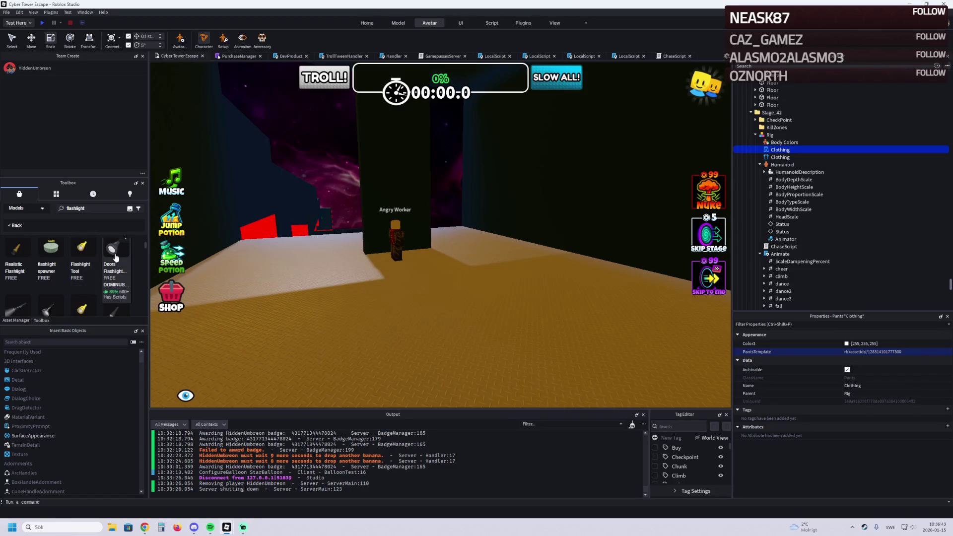
pyautogui.scroll(-2, 62, 267)
pyautogui.scroll(-2, 20, 275)
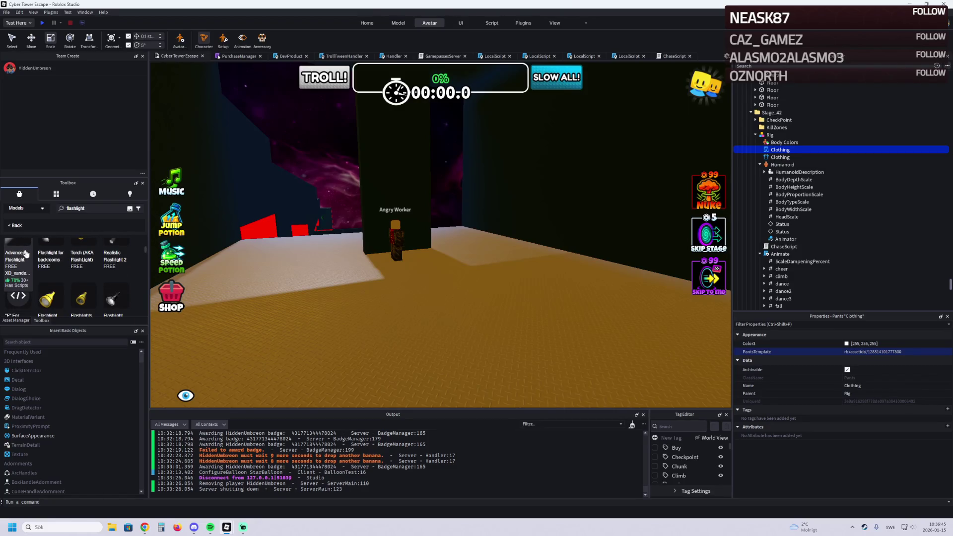
pyautogui.scroll(-3, 115, 257)
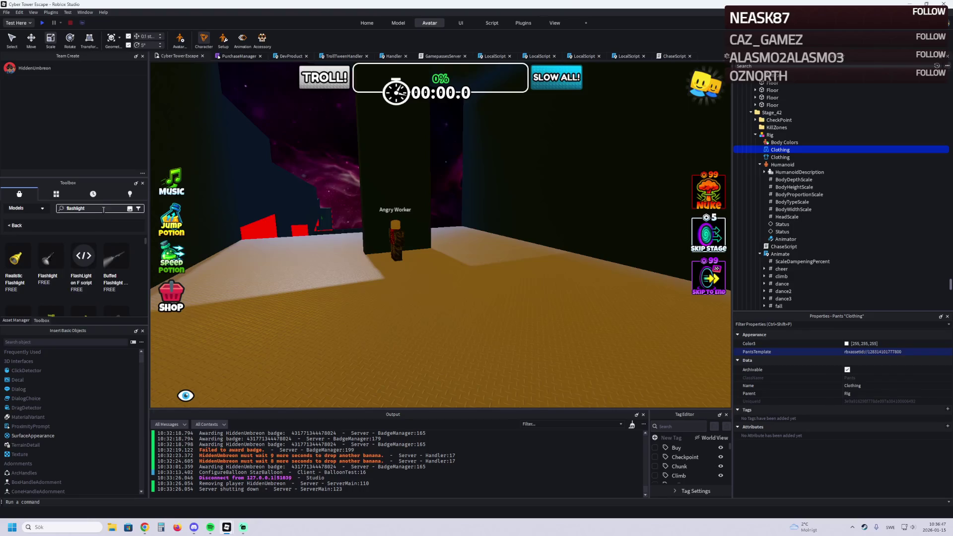
pyautogui.click(94, 208)
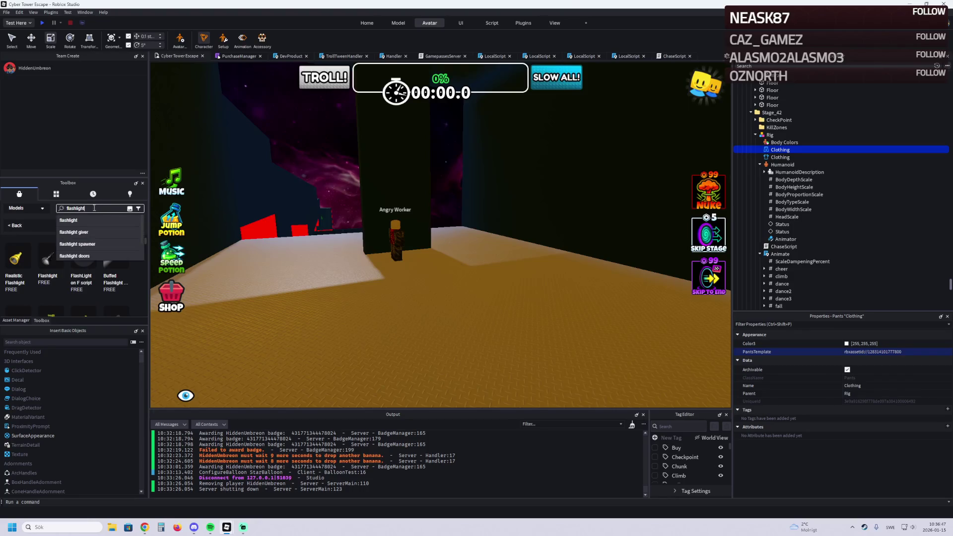
# Step: Open the recent place '[CREATE] Better Avatar?' from File > Recent
pyautogui.click(7, 12)
pyautogui.moveTo(27, 45)
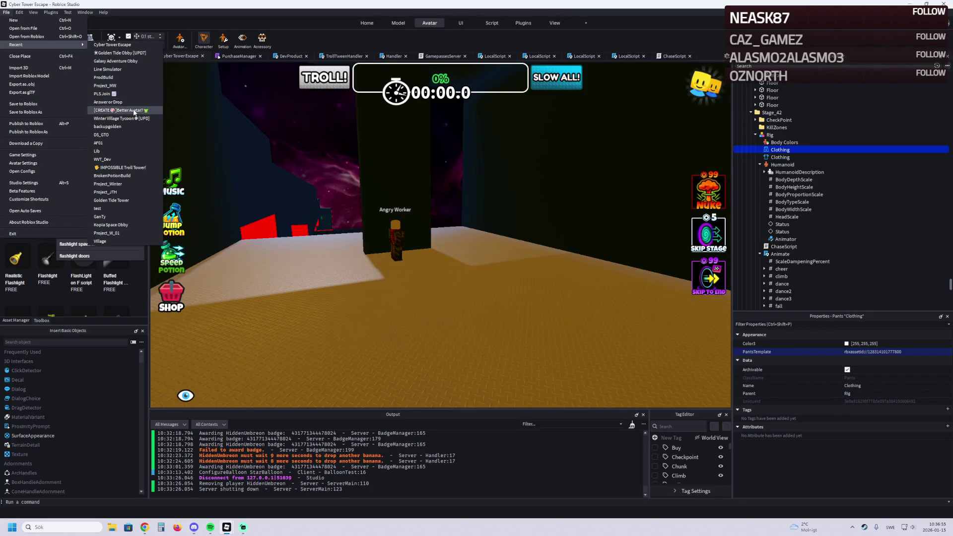
pyautogui.click(134, 110)
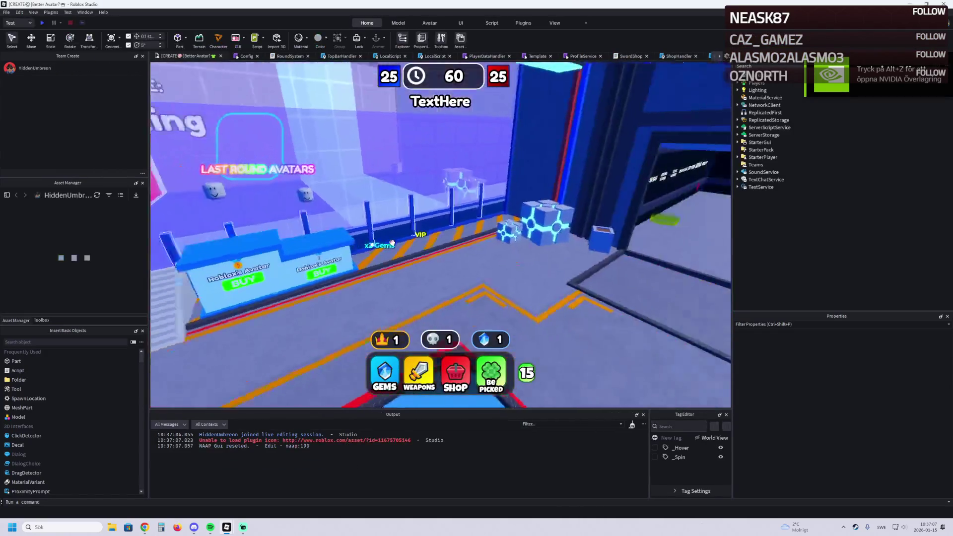
pyautogui.press('w')
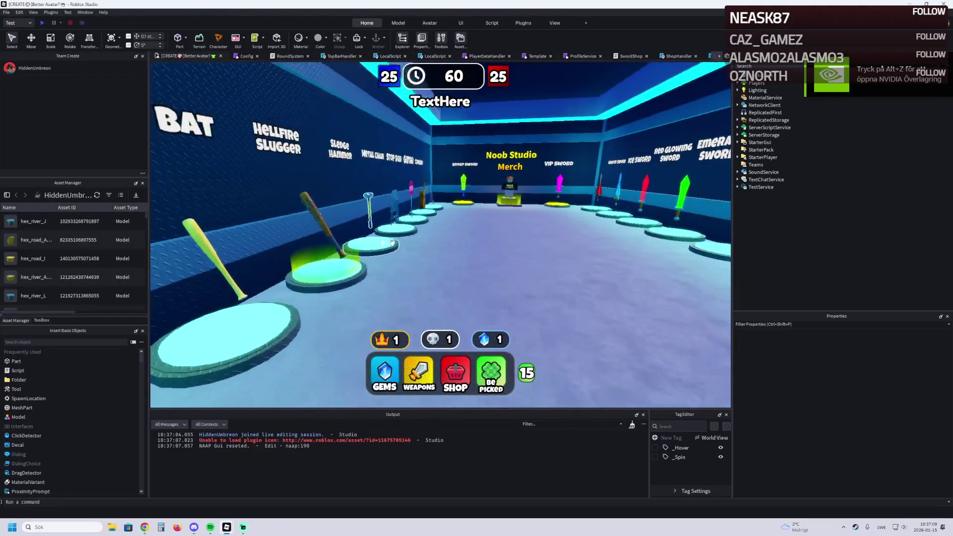
pyautogui.press('w')
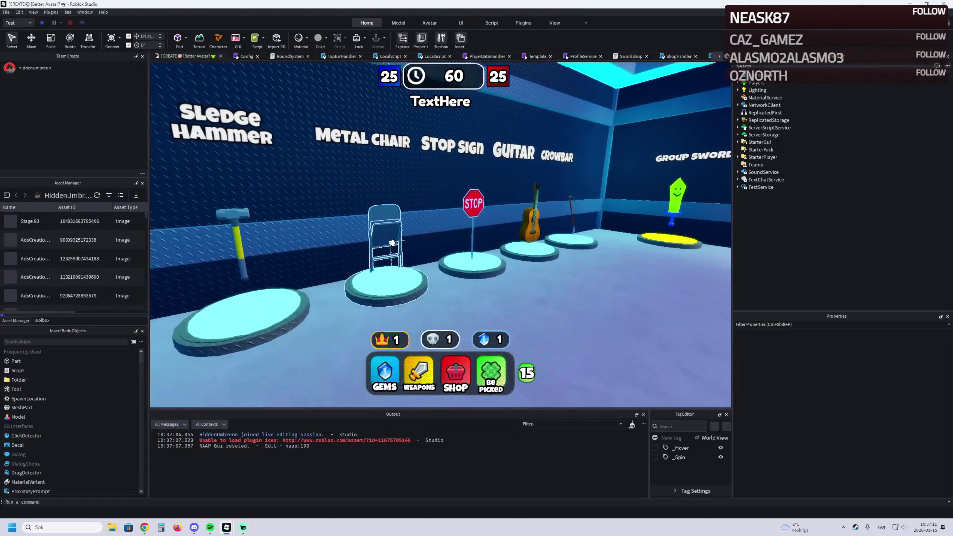
pyautogui.press('d')
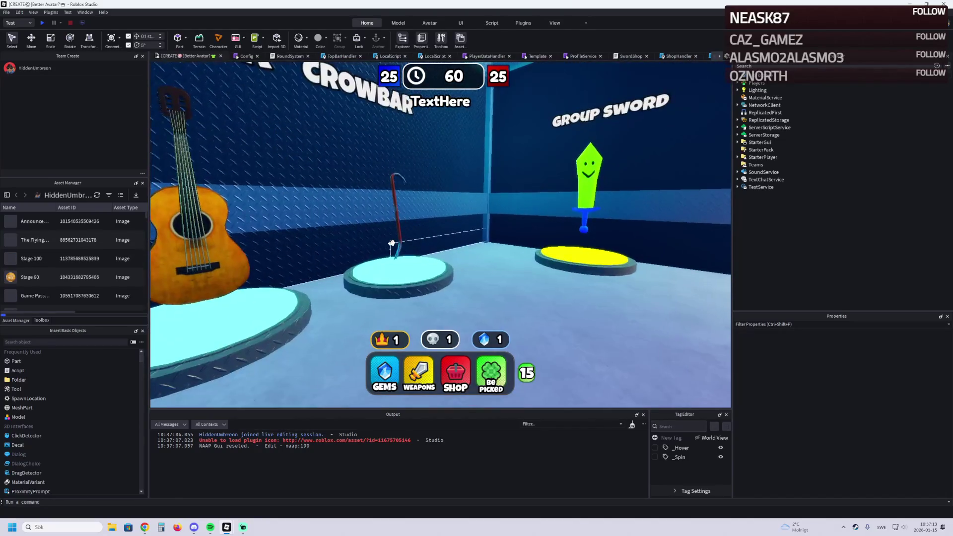
pyautogui.press('d')
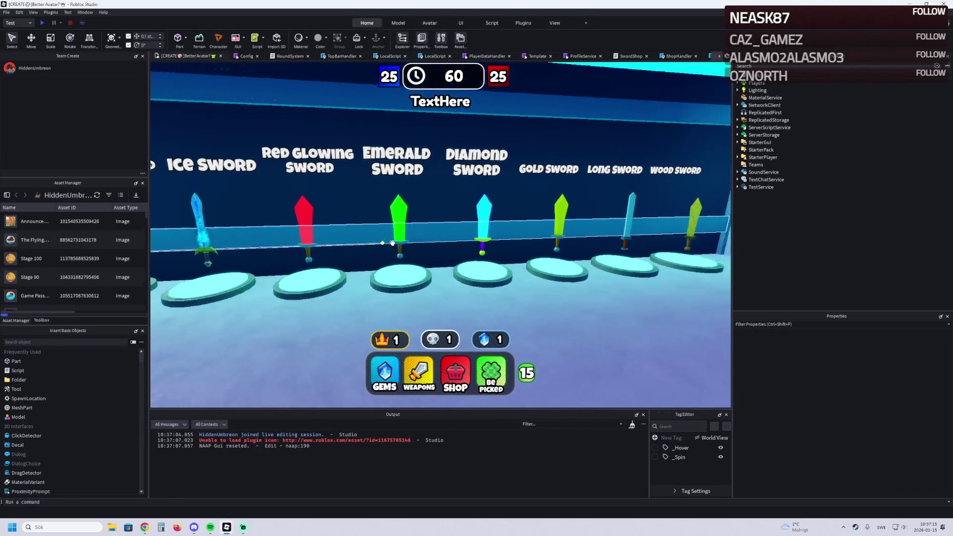
pyautogui.press('d')
pyautogui.press('w')
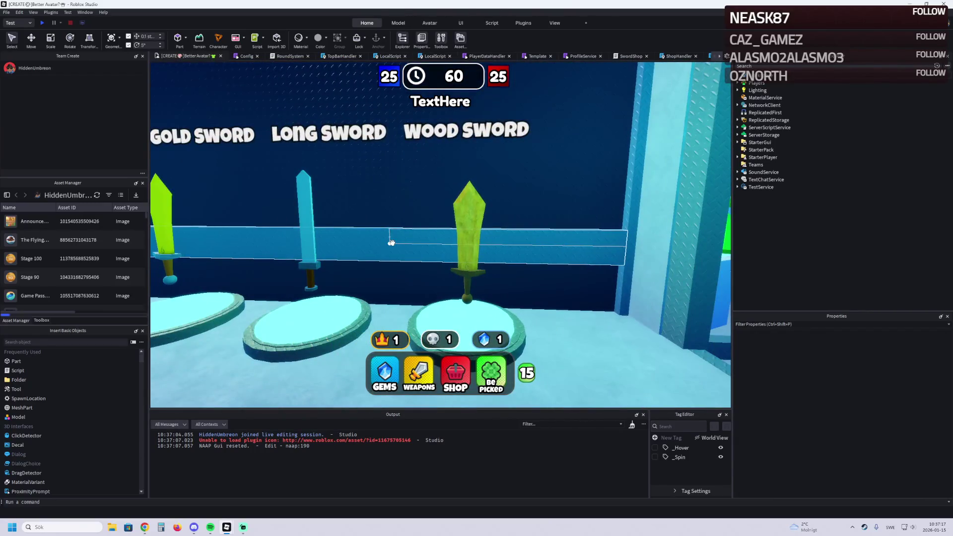
pyautogui.press('s')
pyautogui.press('d')
pyautogui.press('w')
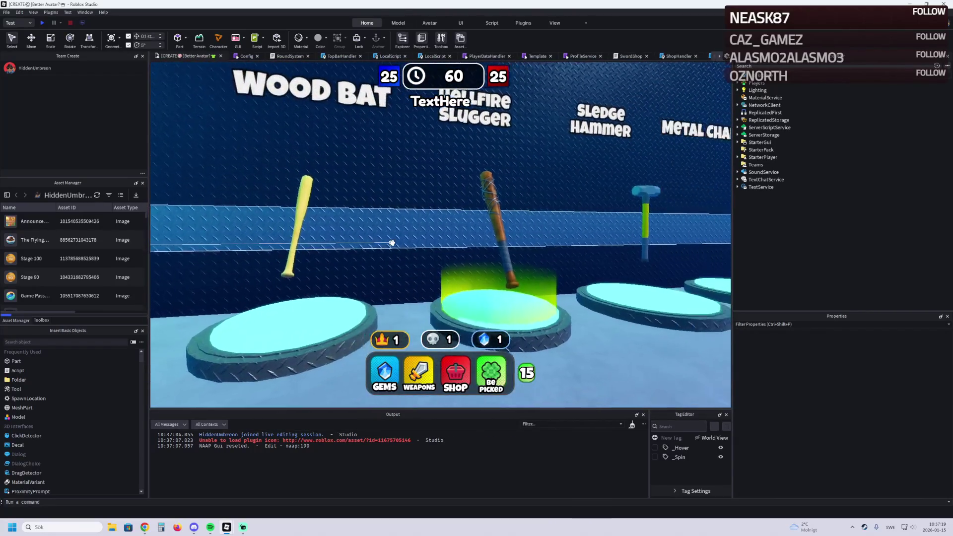
pyautogui.press('s')
pyautogui.press('w')
pyautogui.press('d')
pyautogui.press('d')
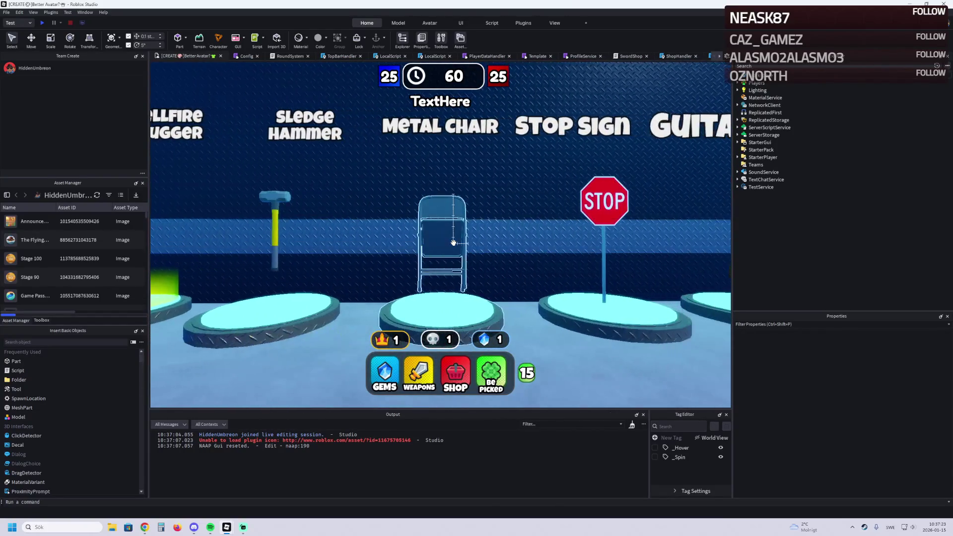
pyautogui.press('d')
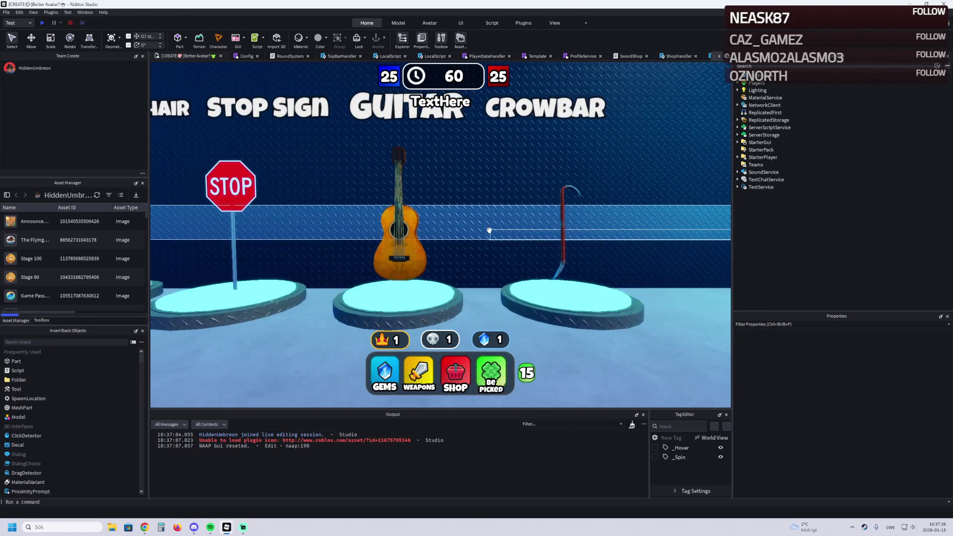
pyautogui.press('d')
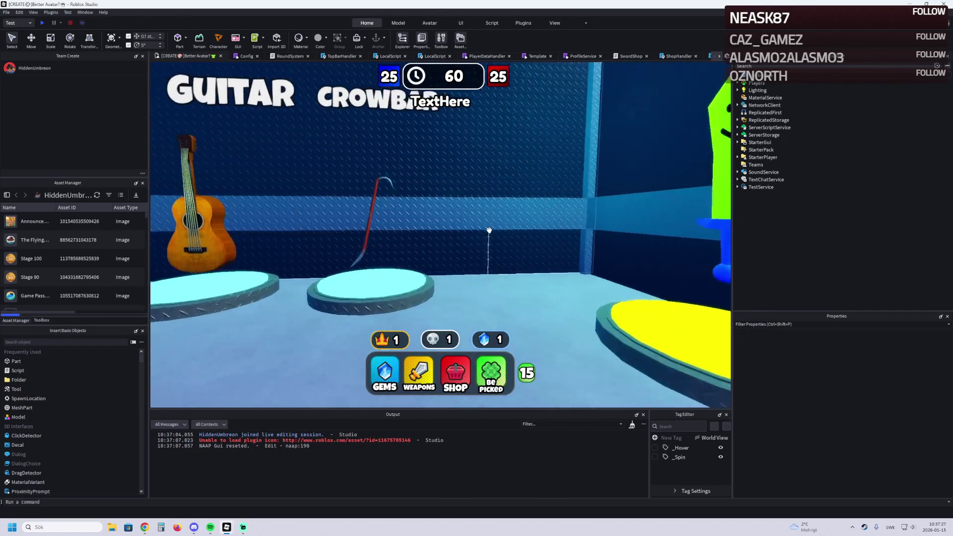
pyautogui.press('a')
pyautogui.press('a')
pyautogui.press('Right')
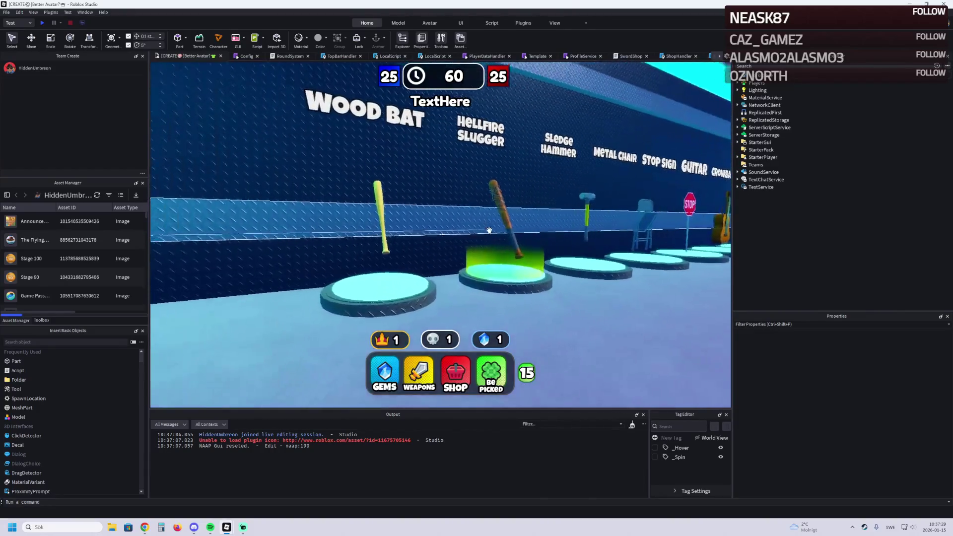
pyautogui.press('Right')
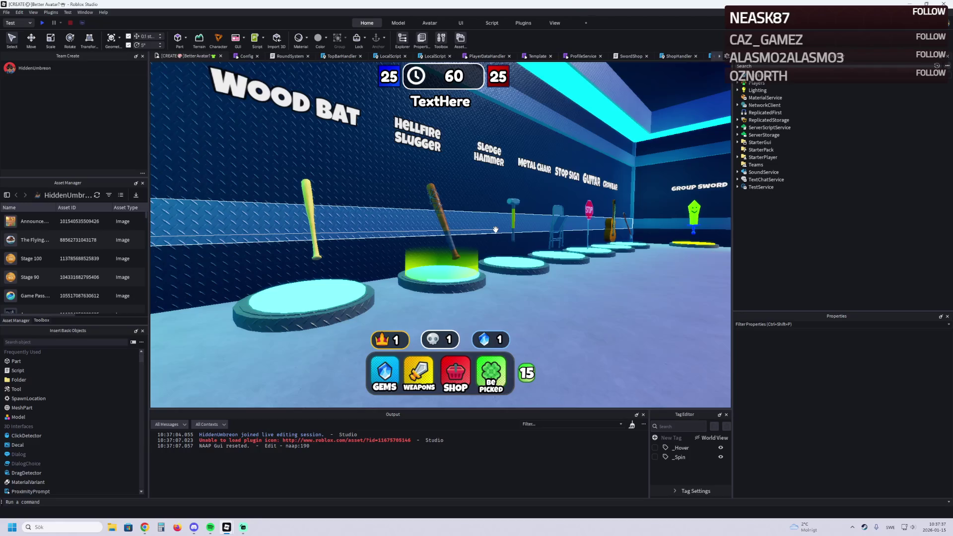
# Step: Select the HellfireSlugger mesh inside Showcase13, then collapse the WeaponRoom folder
pyautogui.click(490, 219)
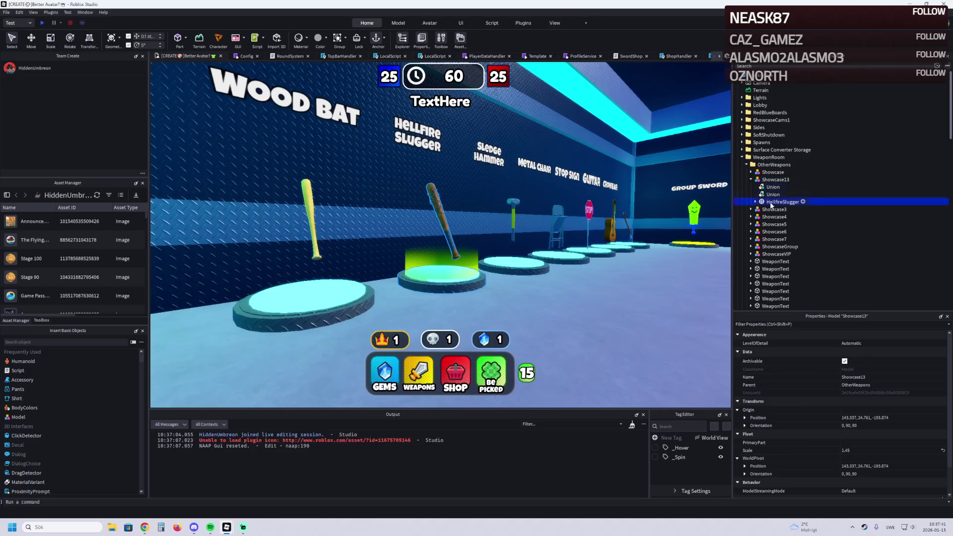
pyautogui.click(752, 203)
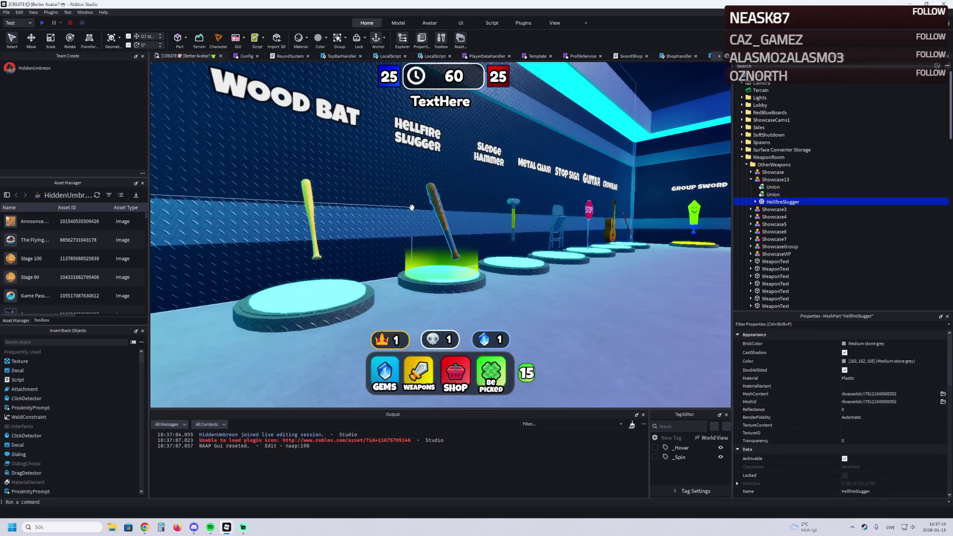
pyautogui.press('a')
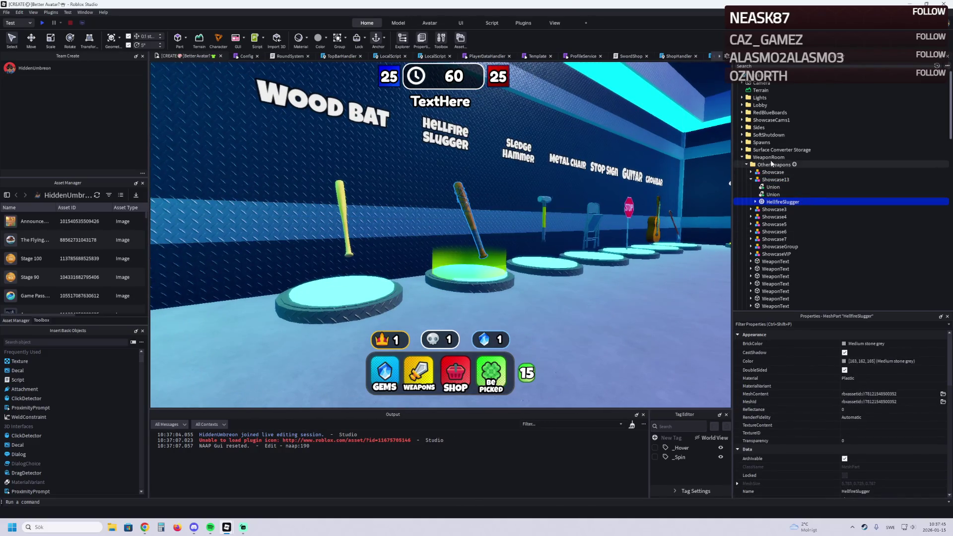
pyautogui.doubleClick(769, 158)
pyautogui.scroll(-10, 789, 196)
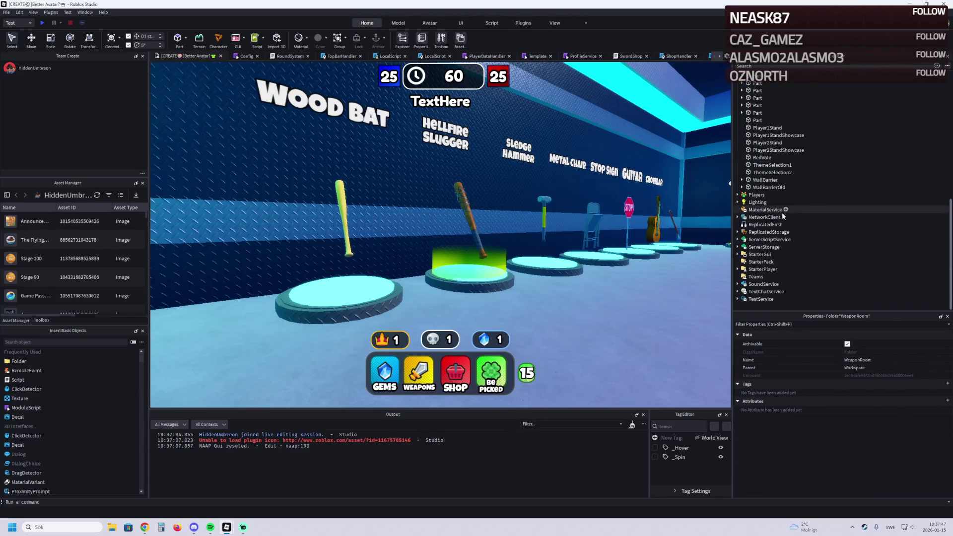
# Step: Find the Hellfire Slugger tool in ServerStorage > Swords, then switch to Cyber Tower Escape
pyautogui.click(762, 247)
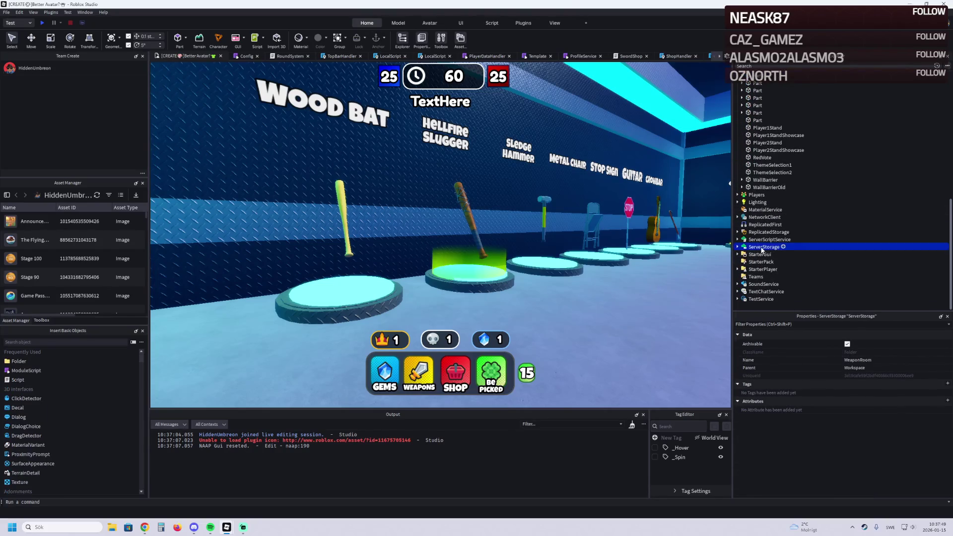
pyautogui.click(758, 265)
pyautogui.scroll(-5, 793, 264)
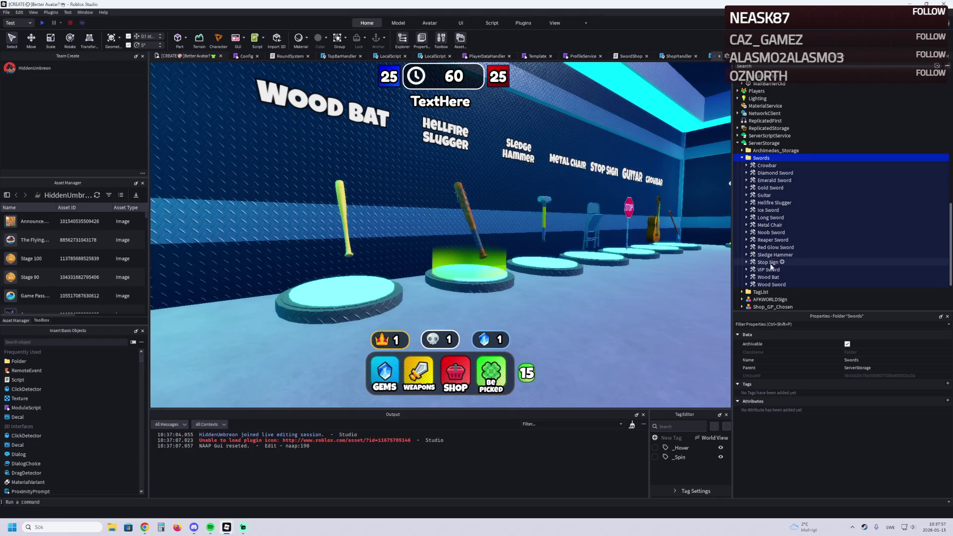
pyautogui.click(771, 225)
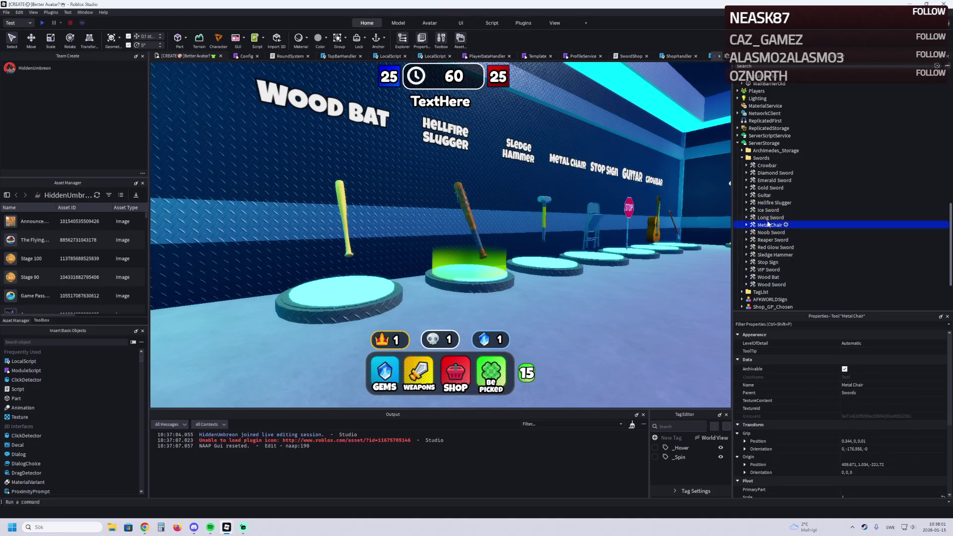
pyautogui.click(767, 212)
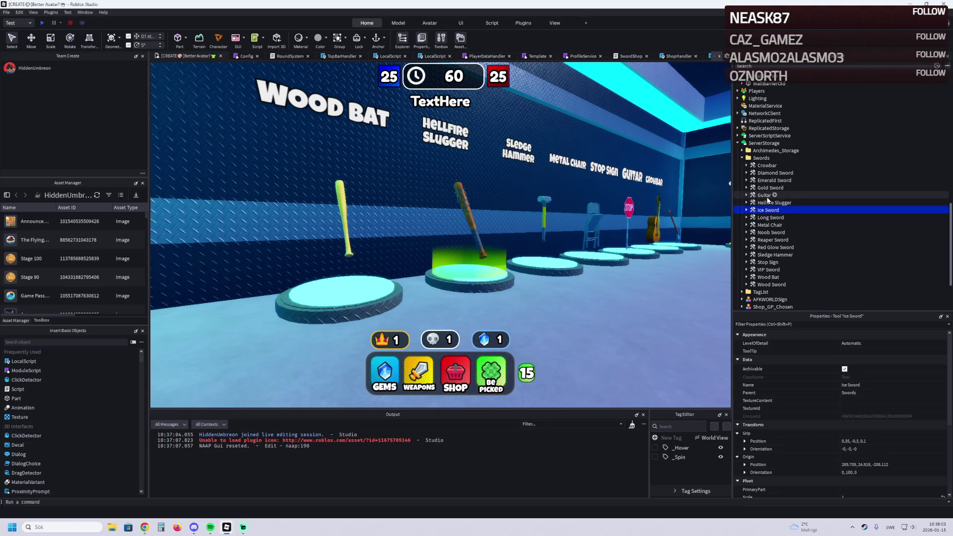
pyautogui.click(772, 203)
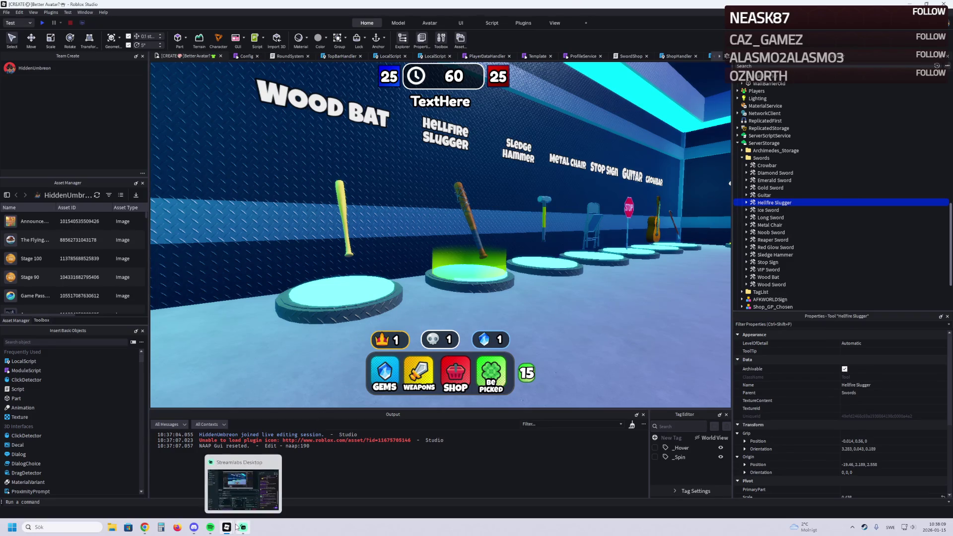
pyautogui.moveTo(227, 526)
pyautogui.click(305, 487)
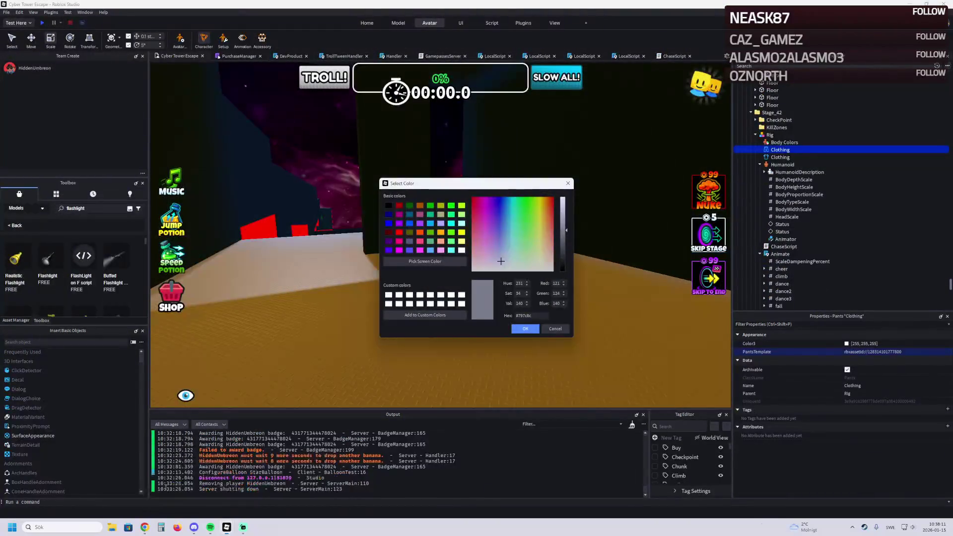
# Step: Dismiss the color picker, paste Hellfire Slugger into the Rig, and view the armed rig
pyautogui.hotkey('ctrl', 'v')
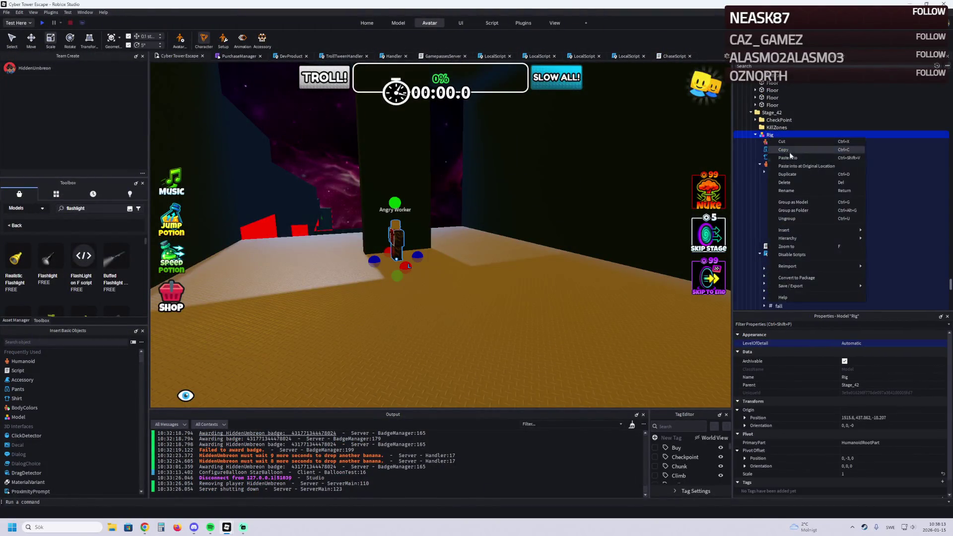
pyautogui.click(794, 159)
pyautogui.press('w')
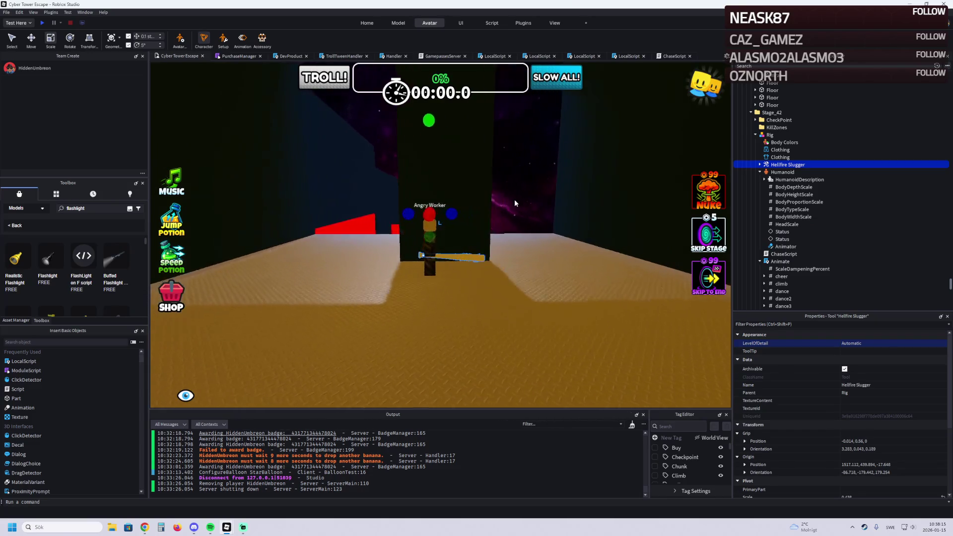
pyautogui.press('w')
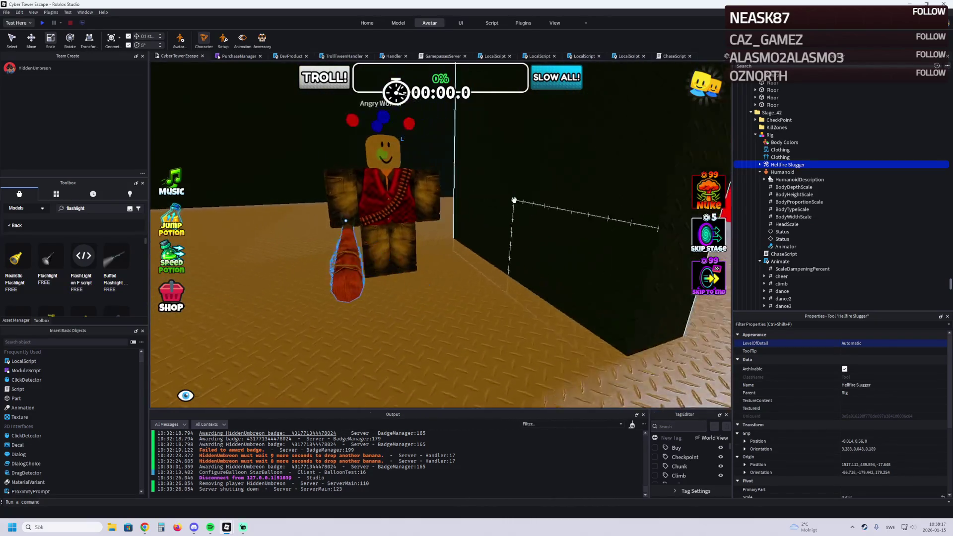
pyautogui.press('s')
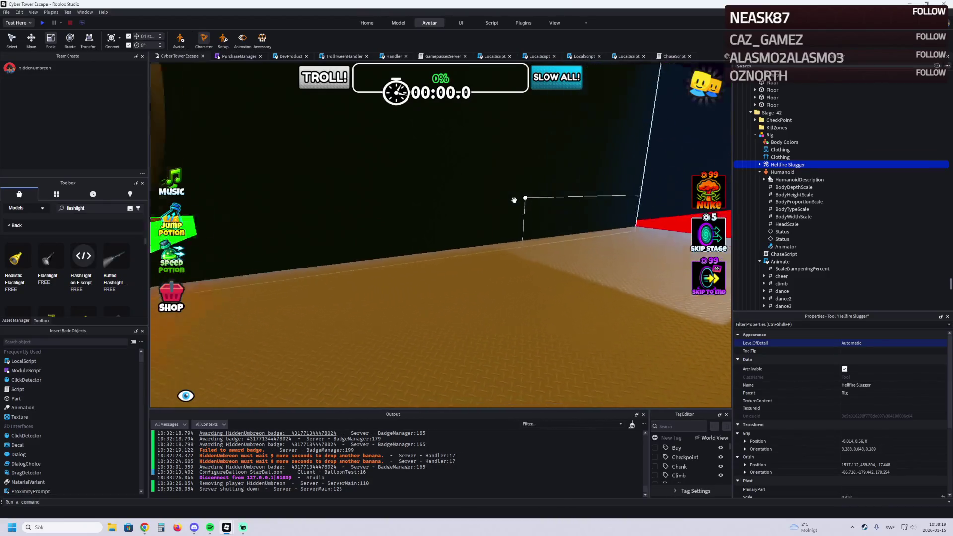
pyautogui.press('w')
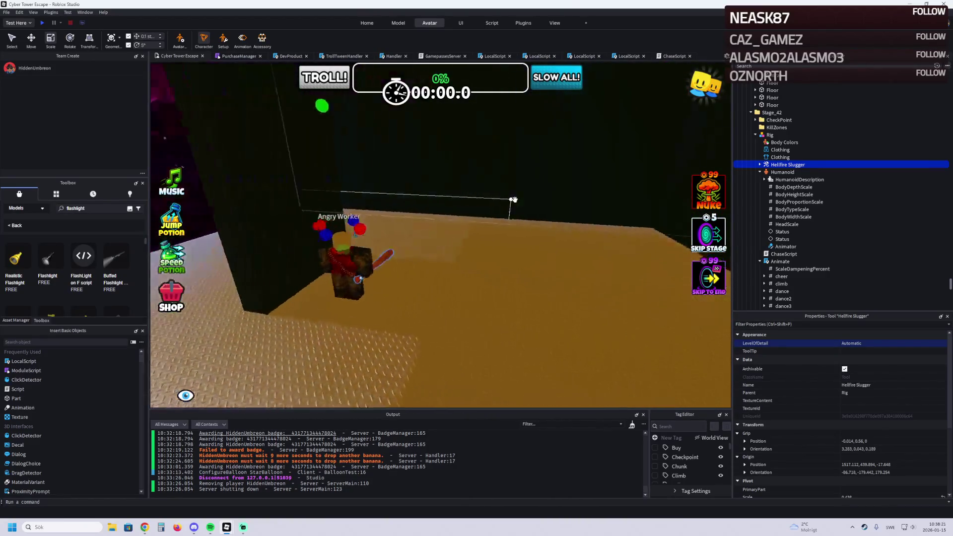
# Step: Select the 10StudsWall pillar and orbit the view around the wall
pyautogui.click(422, 260)
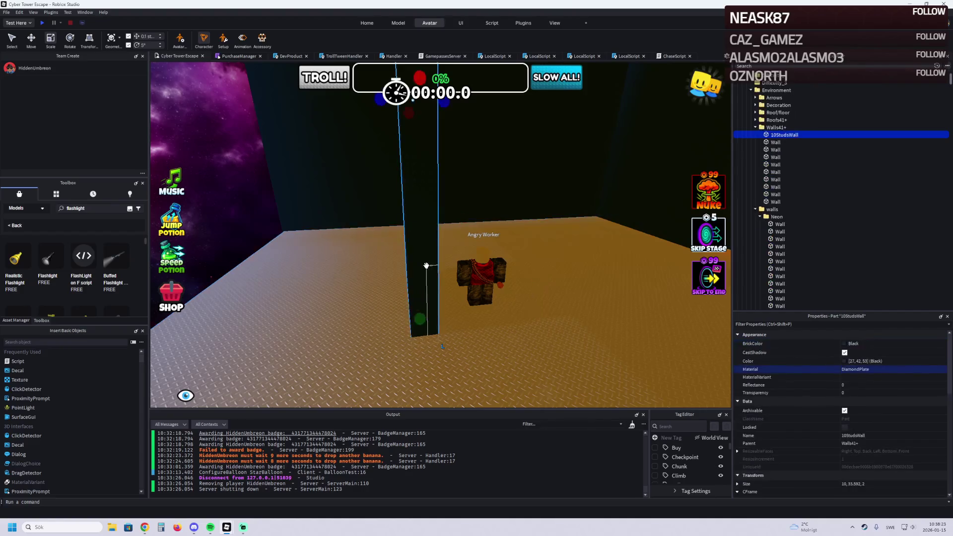
pyautogui.press('d')
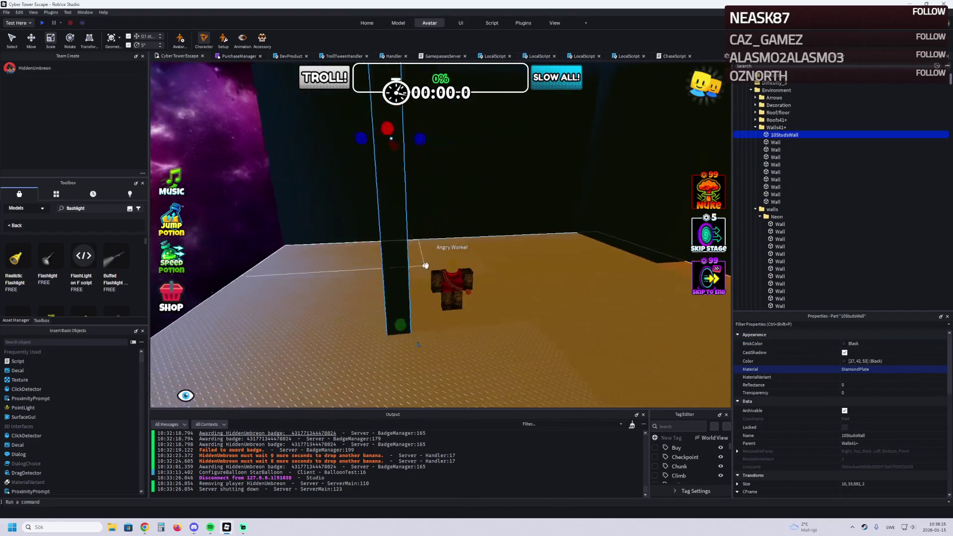
pyautogui.press('a')
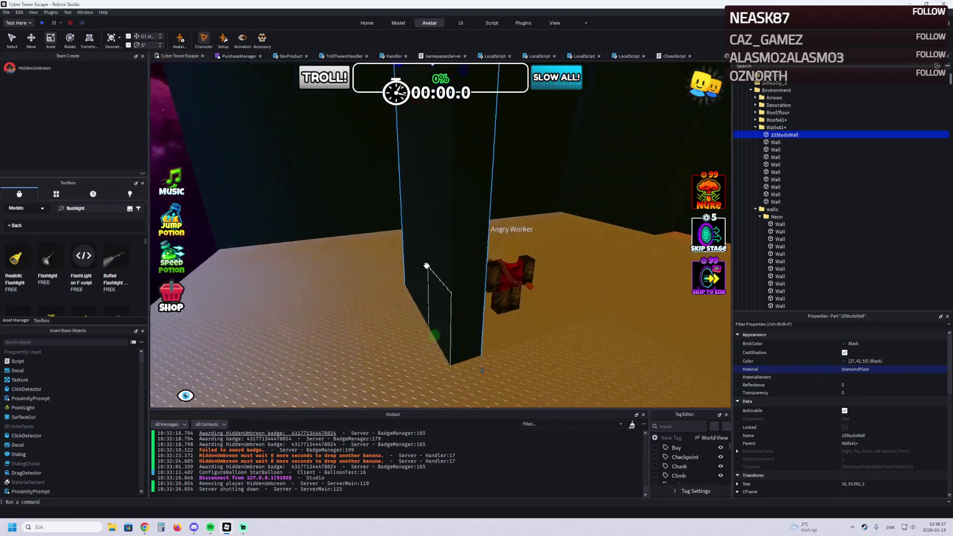
pyautogui.press('s')
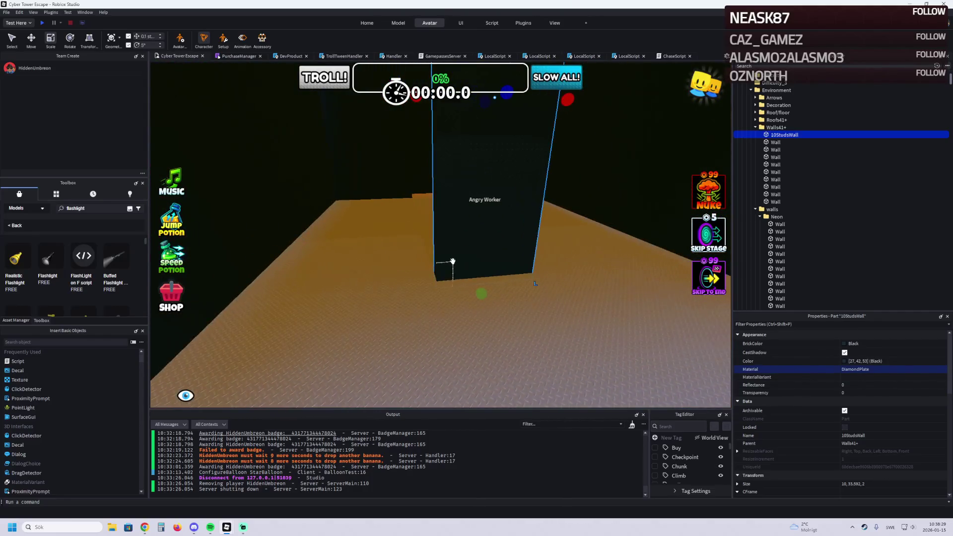
pyautogui.moveTo(427, 251)
pyautogui.mouseDown()
pyautogui.moveTo(554, 237)
pyautogui.moveTo(532, 239)
pyautogui.mouseUp()
# Step: Select the long Wall part, then a Roof panel of the room
pyautogui.click(503, 248)
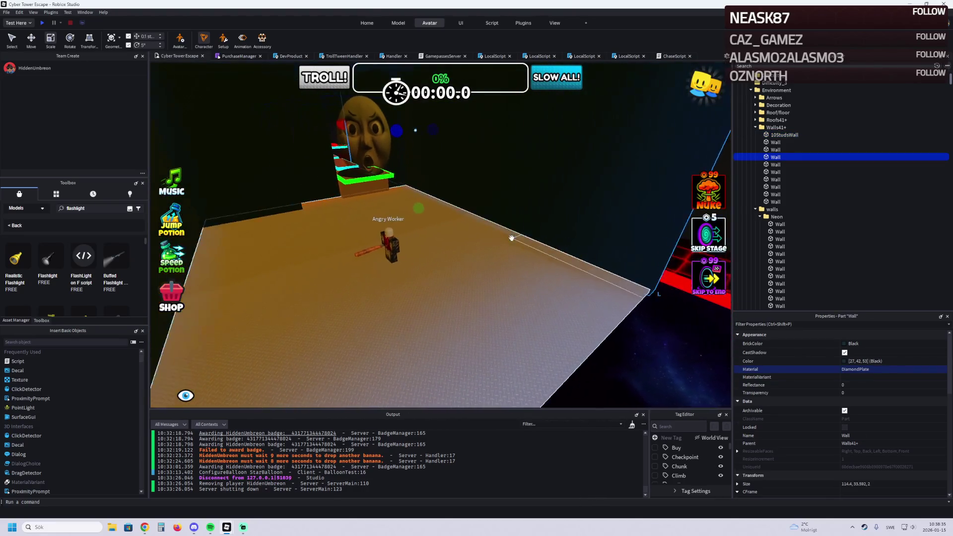
pyautogui.scroll(5, 512, 238)
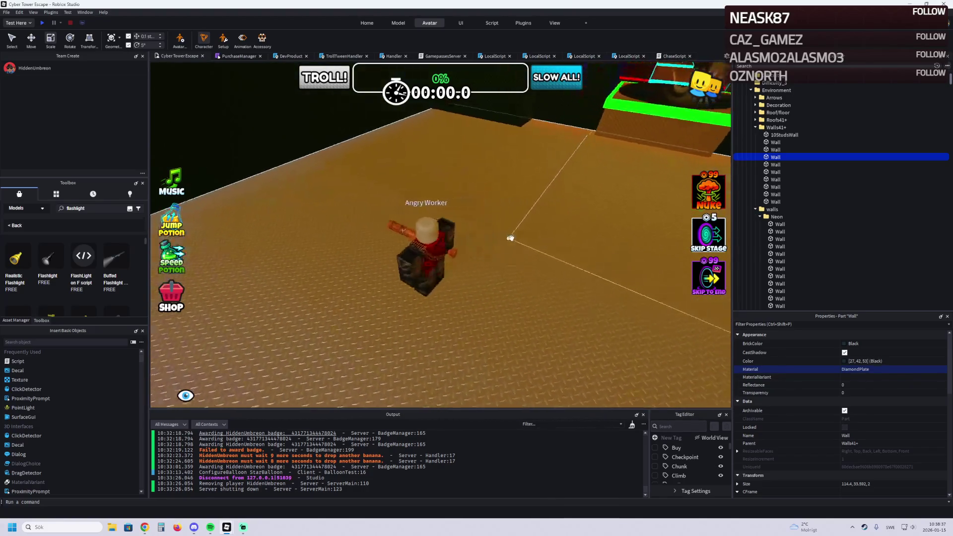
pyautogui.scroll(-10, 511, 239)
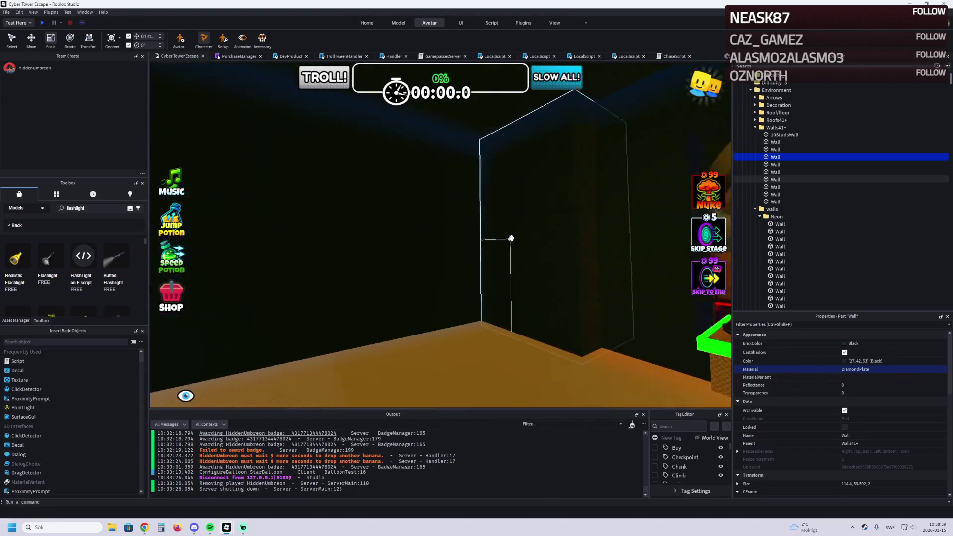
pyautogui.press('a')
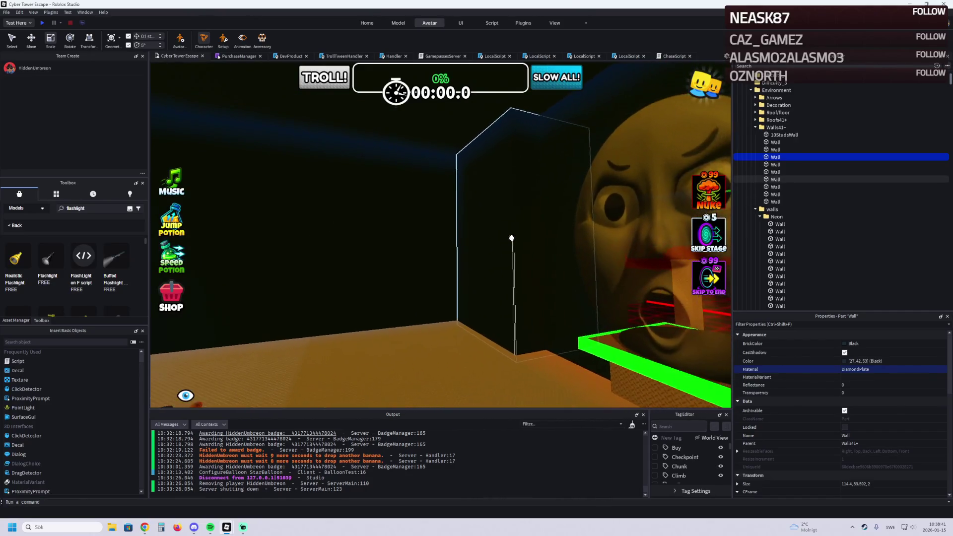
pyautogui.click(512, 238)
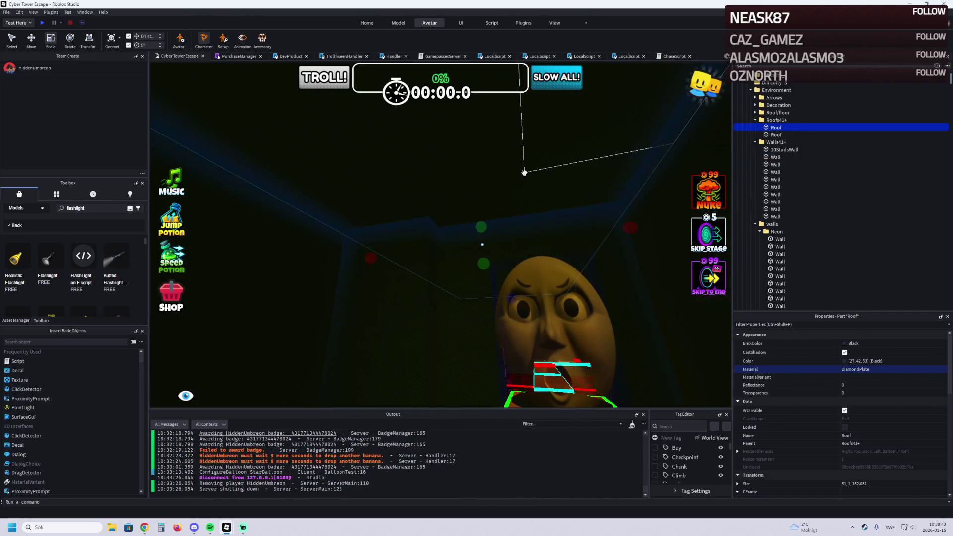
pyautogui.scroll(-5, 520, 175)
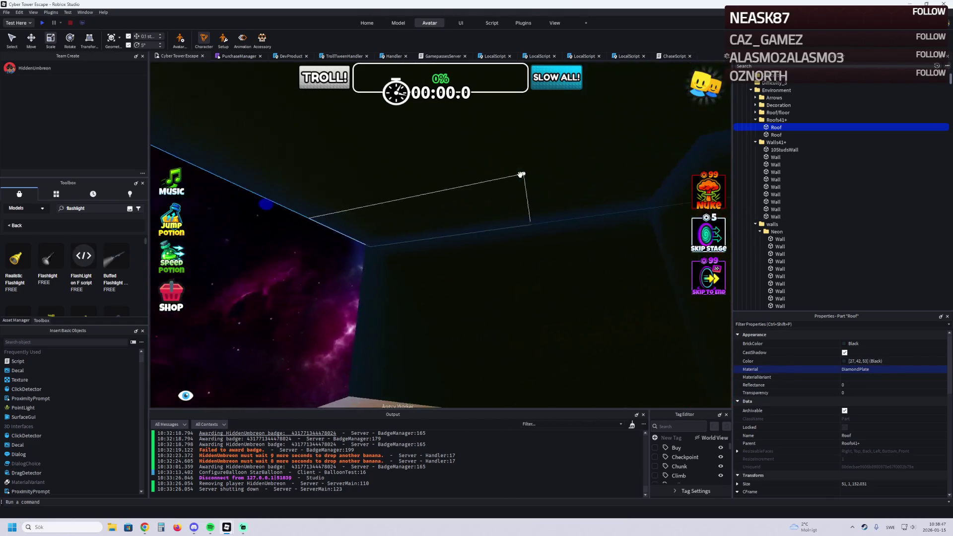
# Step: Duplicate the Roof, then shorten the new and first Roof panels along Z to about 51 × 1 × 63.731
pyautogui.hotkey('ctrl', 'd')
pyautogui.moveTo(271, 204)
pyautogui.mouseDown()
pyautogui.moveTo(343, 112)
pyautogui.moveTo(353, 199)
pyautogui.moveTo(431, 209)
pyautogui.moveTo(422, 214)
pyautogui.mouseUp()
pyautogui.click(362, 208)
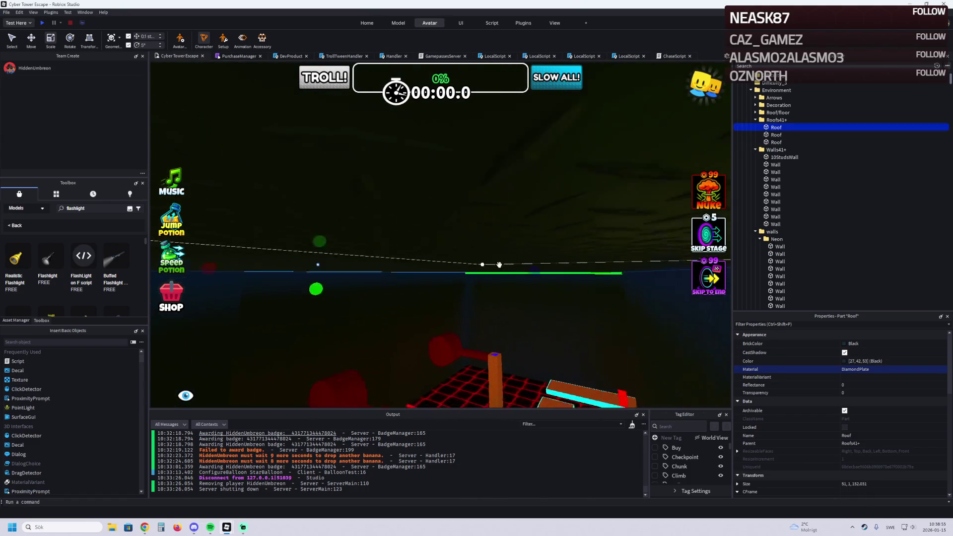
pyautogui.moveTo(479, 278)
pyautogui.mouseDown()
pyautogui.moveTo(472, 207)
pyautogui.moveTo(439, 206)
pyautogui.moveTo(419, 264)
pyautogui.mouseUp()
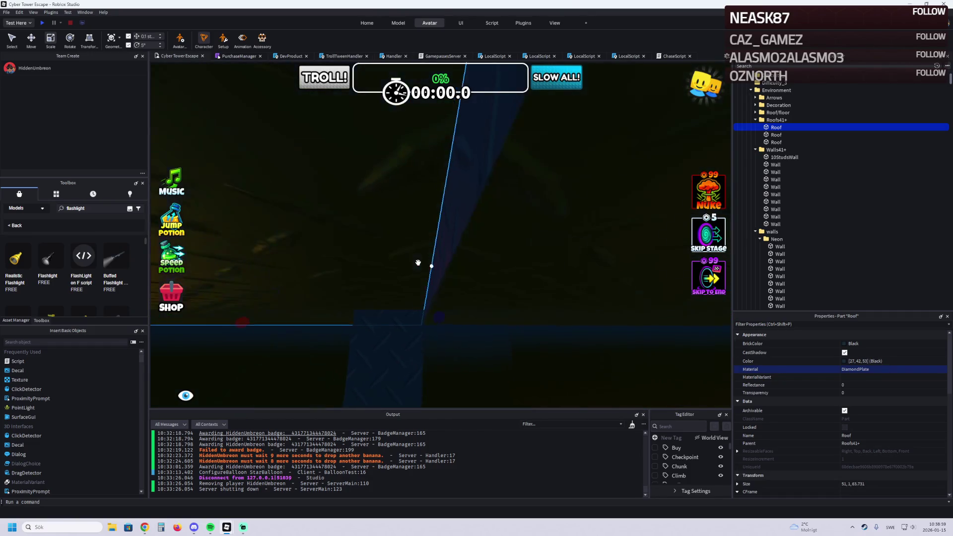
pyautogui.scroll(10, 418, 262)
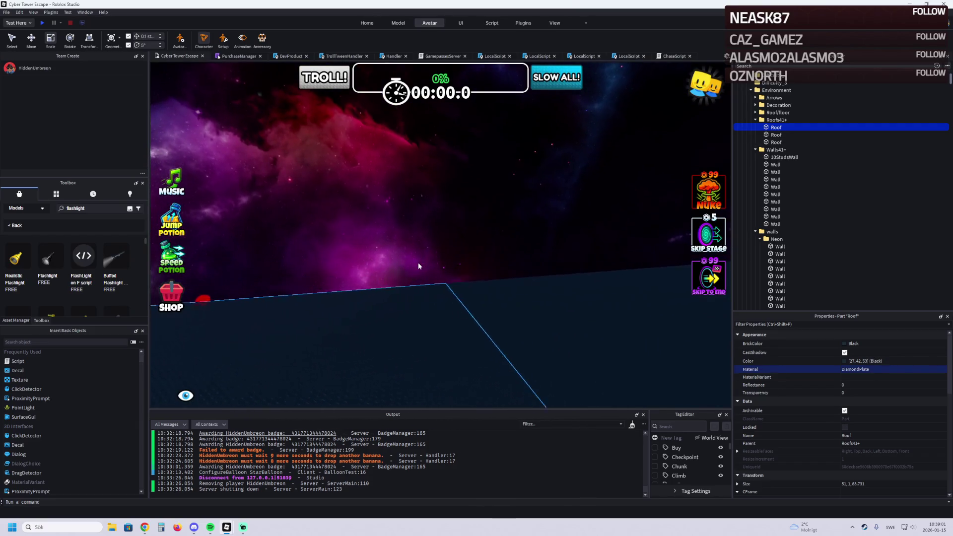
pyautogui.scroll(10, 418, 262)
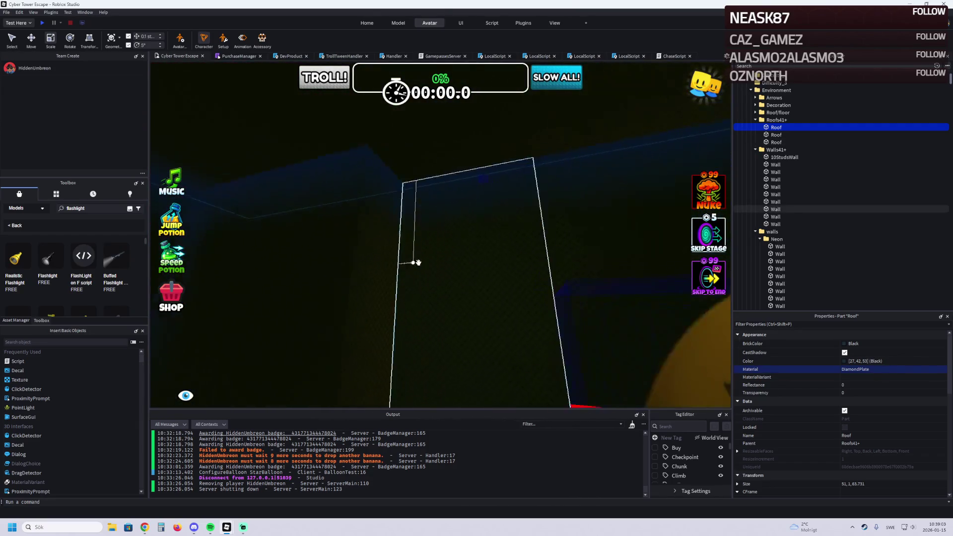
pyautogui.scroll(10, 418, 262)
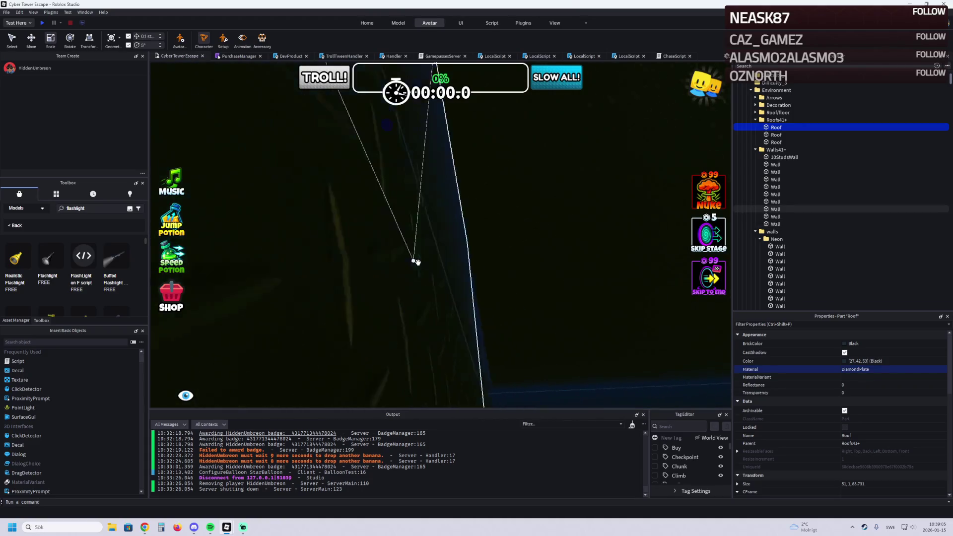
pyautogui.scroll(10, 418, 262)
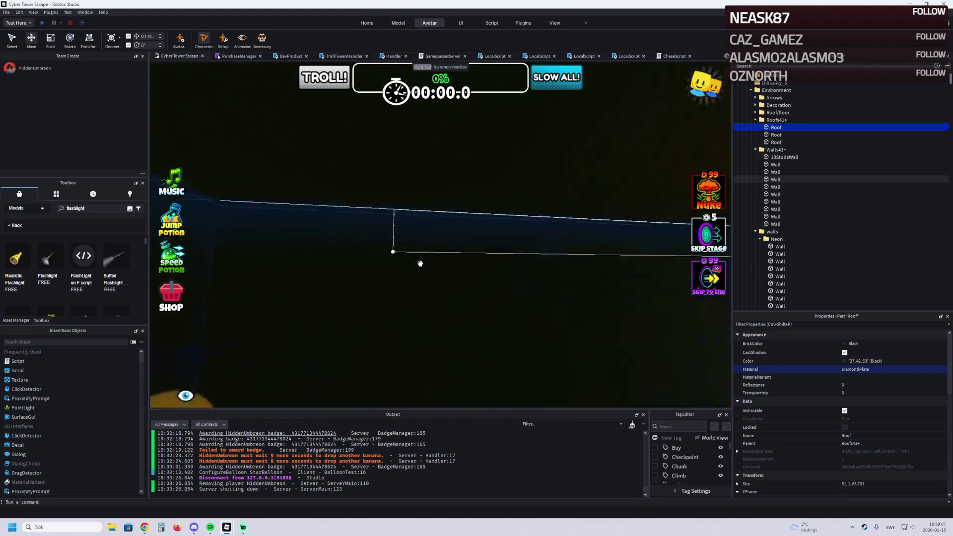
# Step: With the Move tool, shift the third Roof panel vertically and drag it into place over the room
pyautogui.hotkey('ctrl', '2')
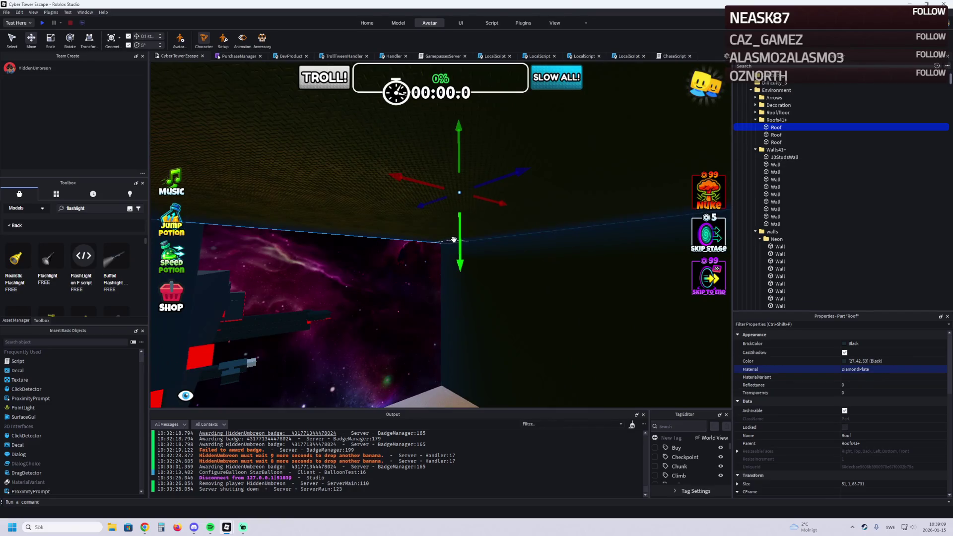
pyautogui.scroll(10, 454, 240)
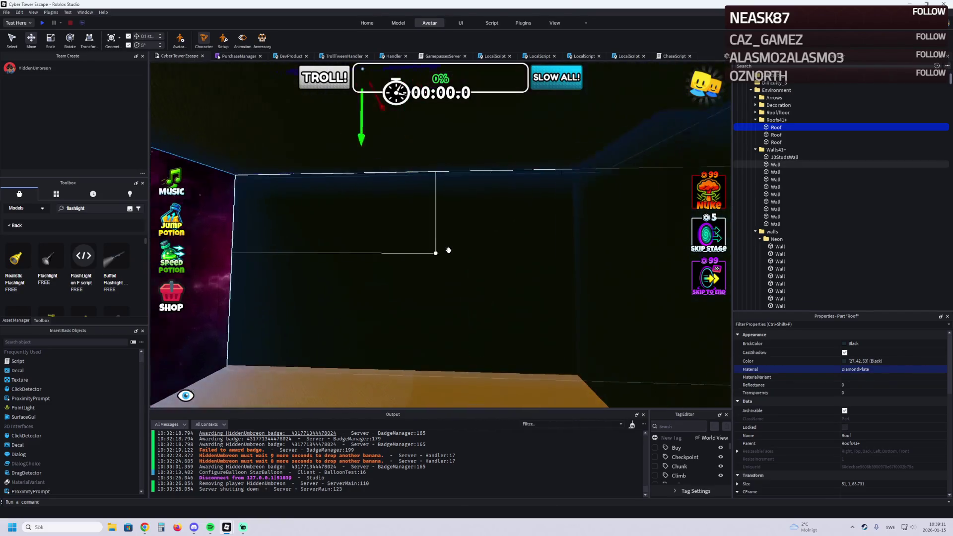
pyautogui.scroll(-5, 448, 251)
pyautogui.moveTo(478, 187); pyautogui.dragTo(494, 208)
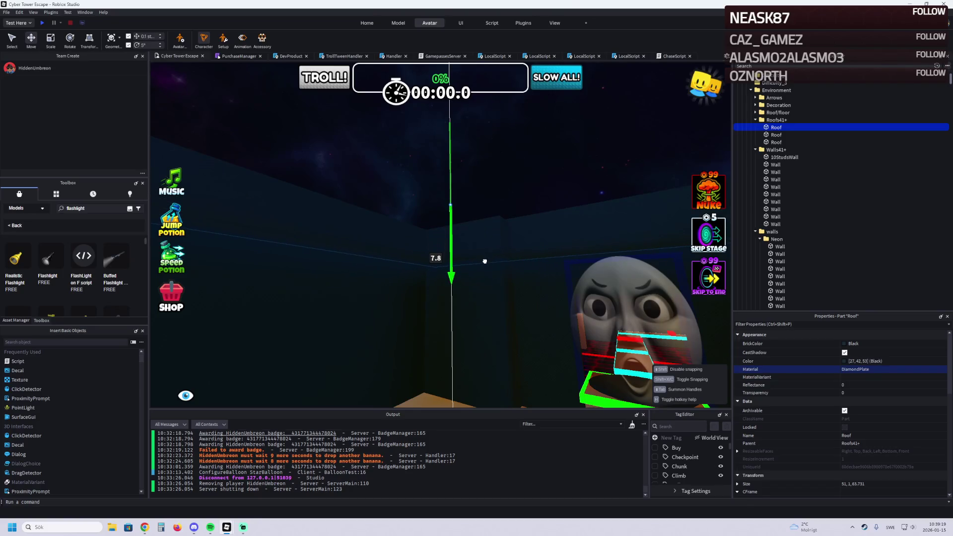
pyautogui.moveTo(484, 264); pyautogui.dragTo(482, 270)
pyautogui.moveTo(467, 235)
pyautogui.mouseDown()
pyautogui.moveTo(459, 217)
pyautogui.moveTo(445, 228)
pyautogui.mouseUp()
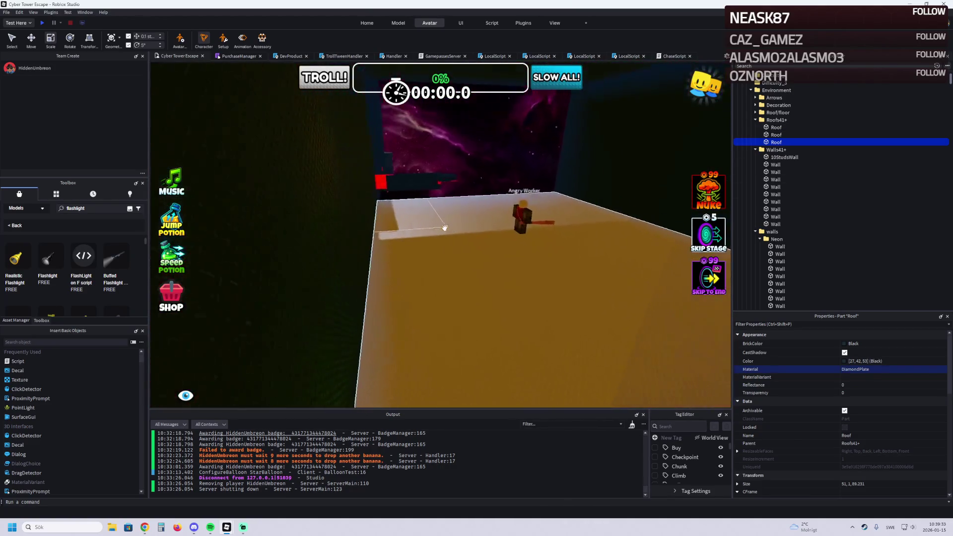
pyautogui.scroll(10, 445, 228)
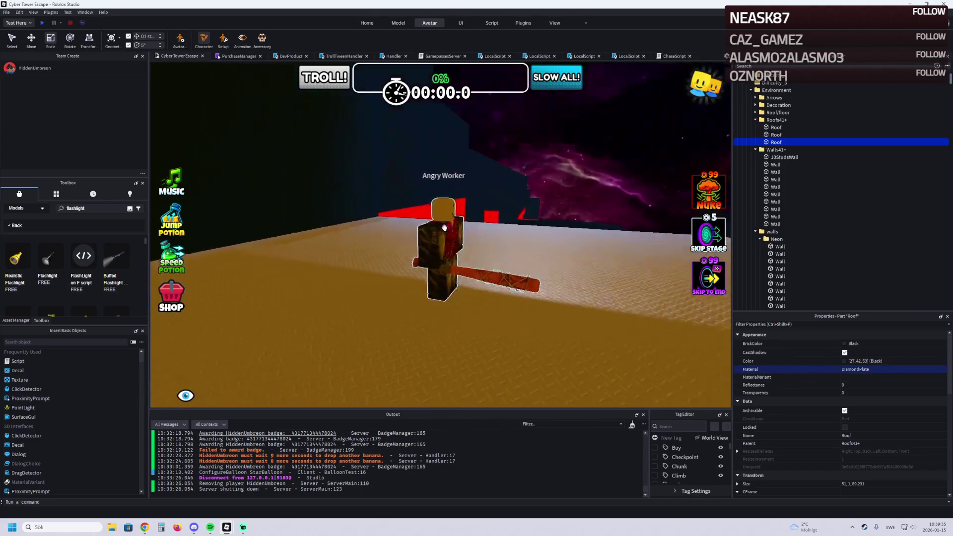
# Step: Switch to another open Roblox Studio window from the taskbar
pyautogui.scroll(3, 444, 228)
pyautogui.moveTo(230, 524)
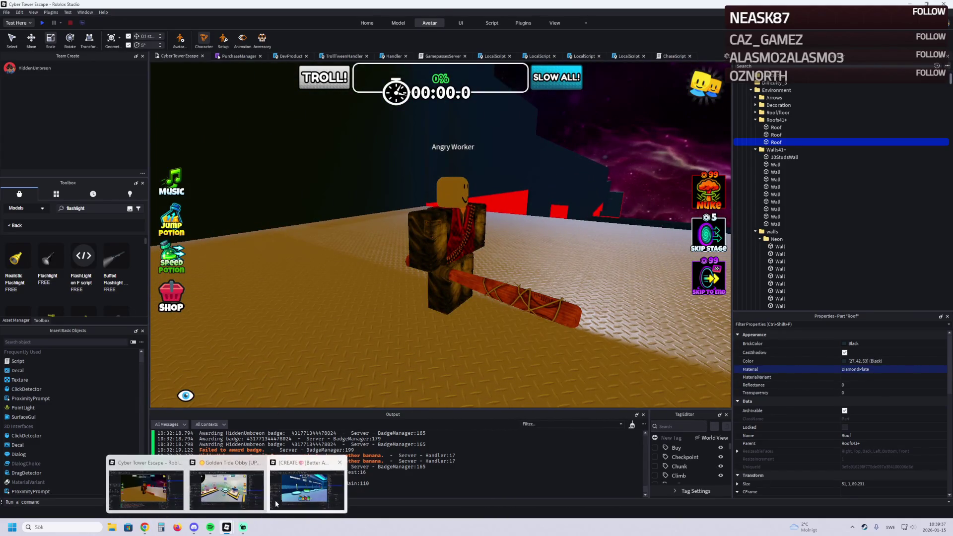
pyautogui.moveTo(282, 502)
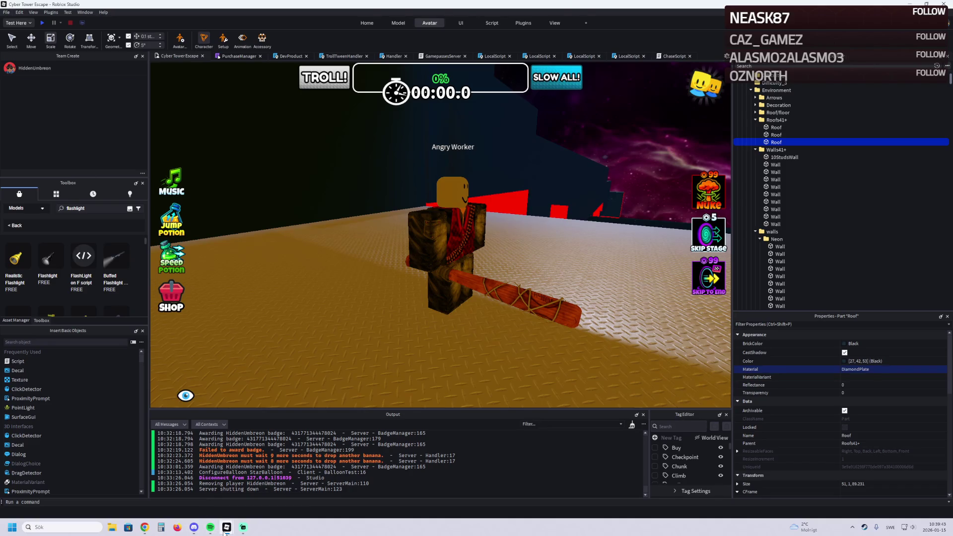
pyautogui.click(306, 489)
# Step: Close the place and open the AF01 group experience from the start page
pyautogui.moveTo(25, 44)
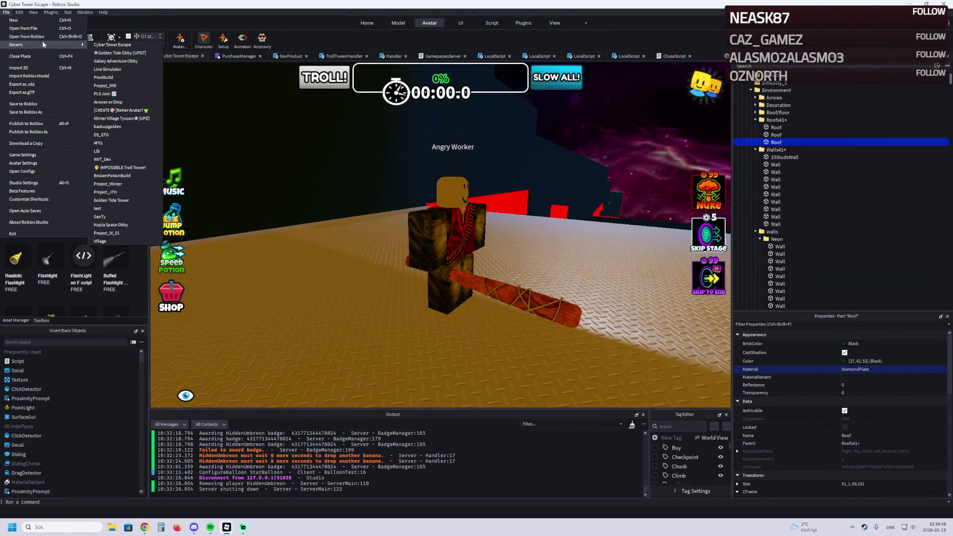
pyautogui.click(69, 56)
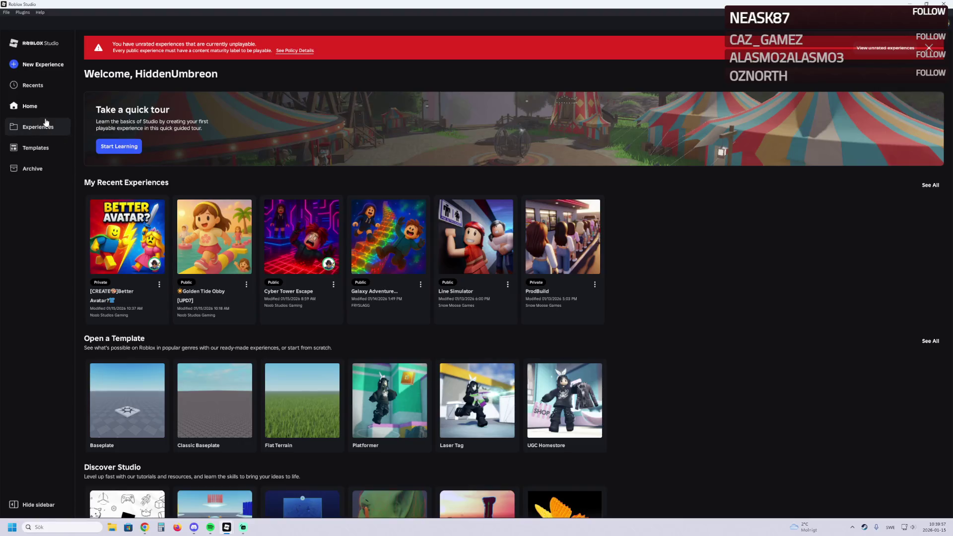
pyautogui.click(35, 126)
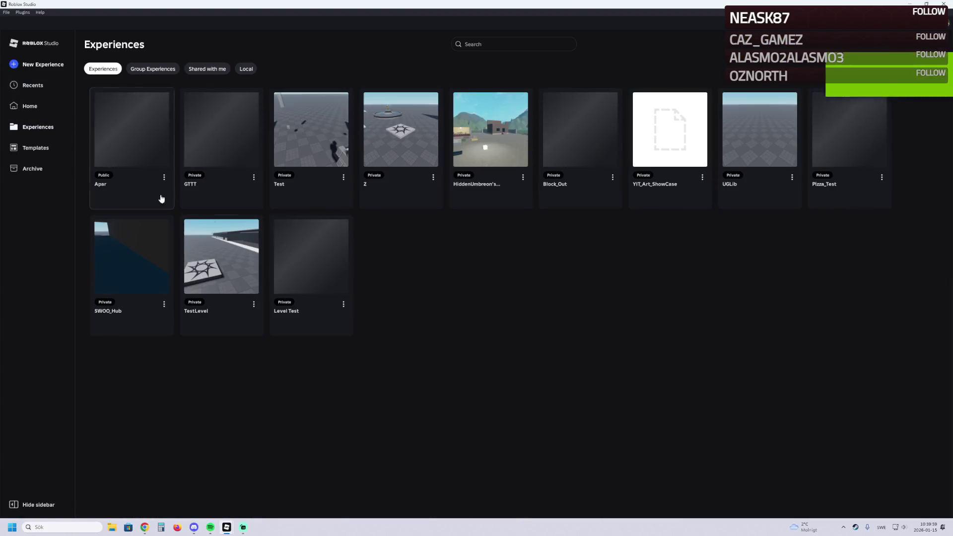
pyautogui.click(143, 69)
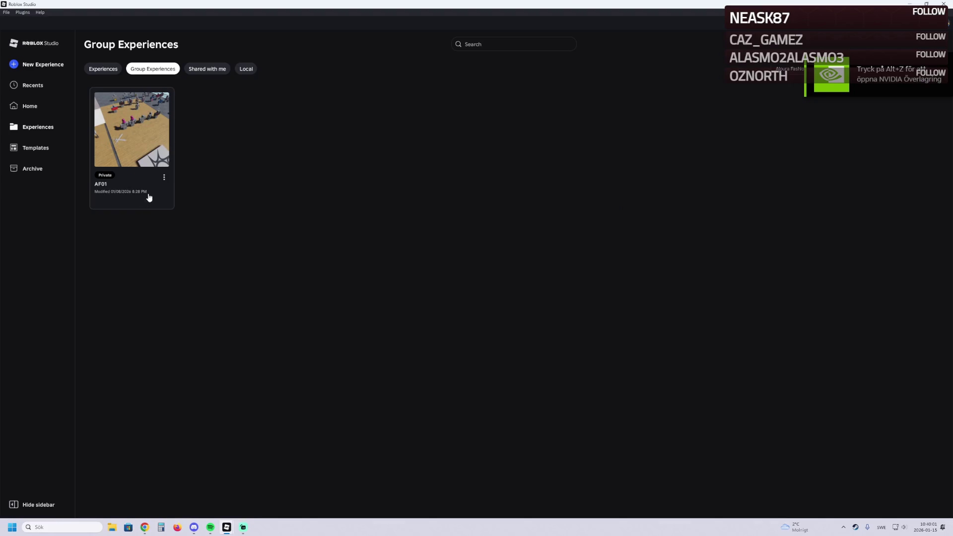
pyautogui.click(130, 155)
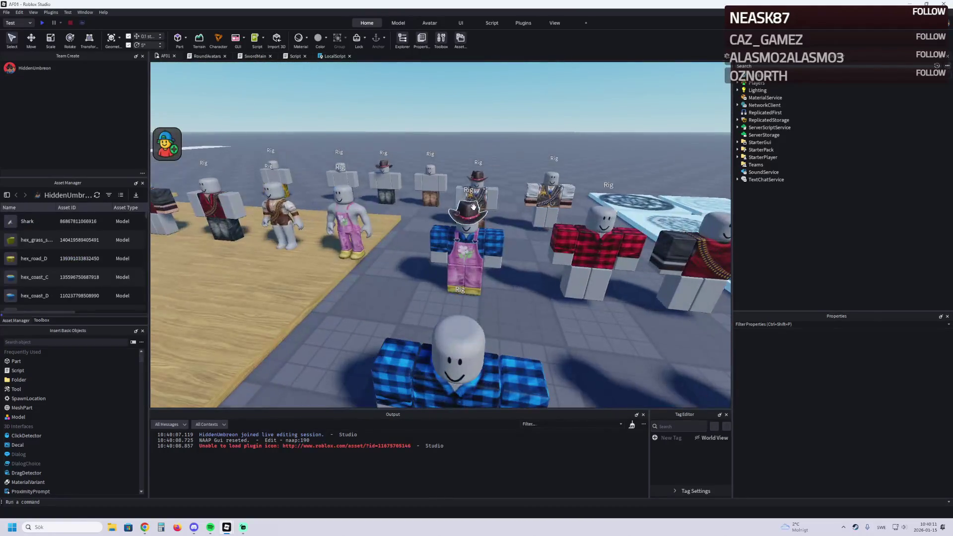
# Step: In AF01, select the rig wearing the cowboy hat and its Cowboy Hat accessory
pyautogui.click(470, 209)
pyautogui.press('a')
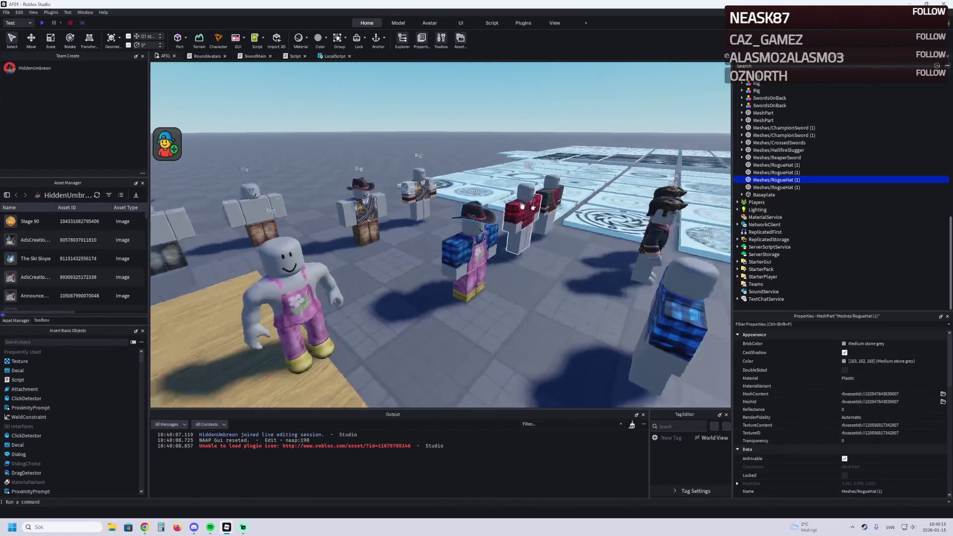
pyautogui.press('a')
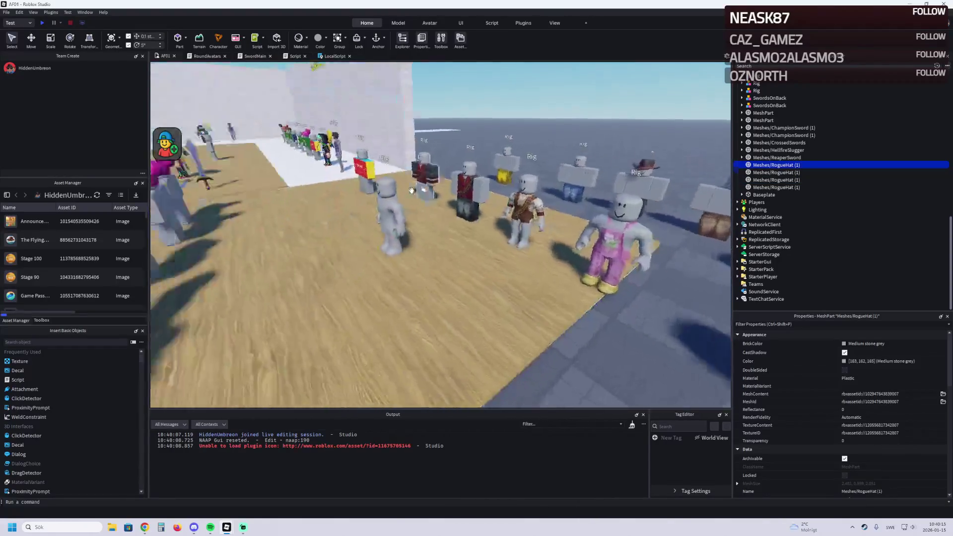
pyautogui.press('a')
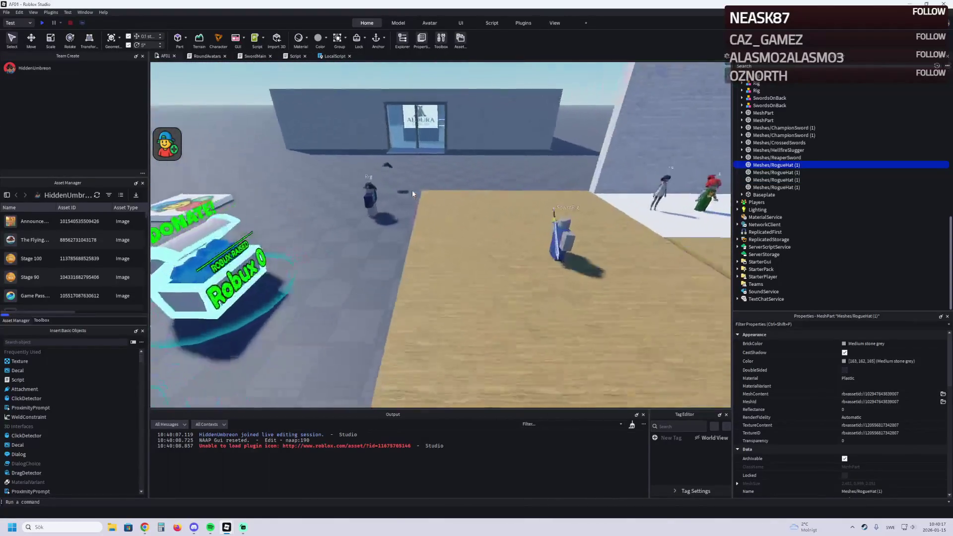
pyautogui.click(438, 163)
pyautogui.click(742, 135)
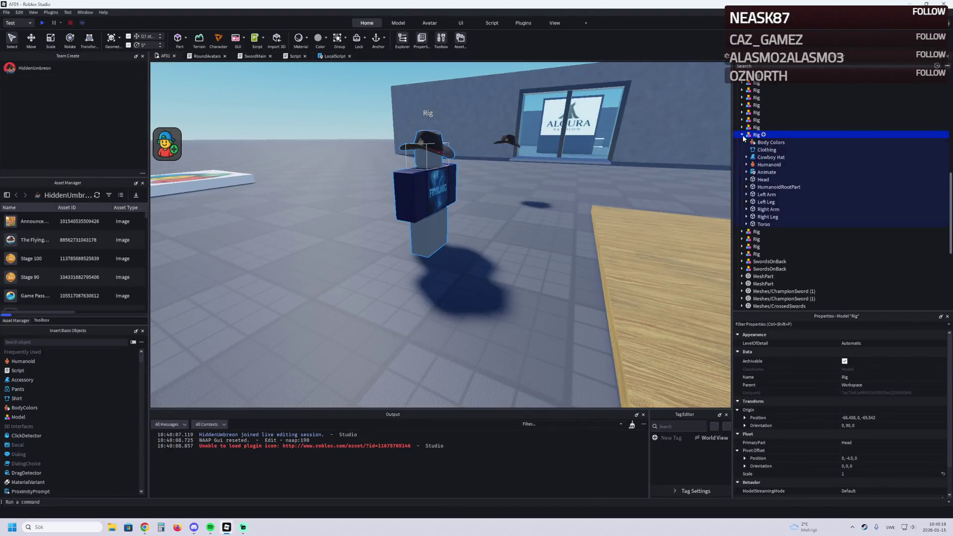
pyautogui.click(769, 158)
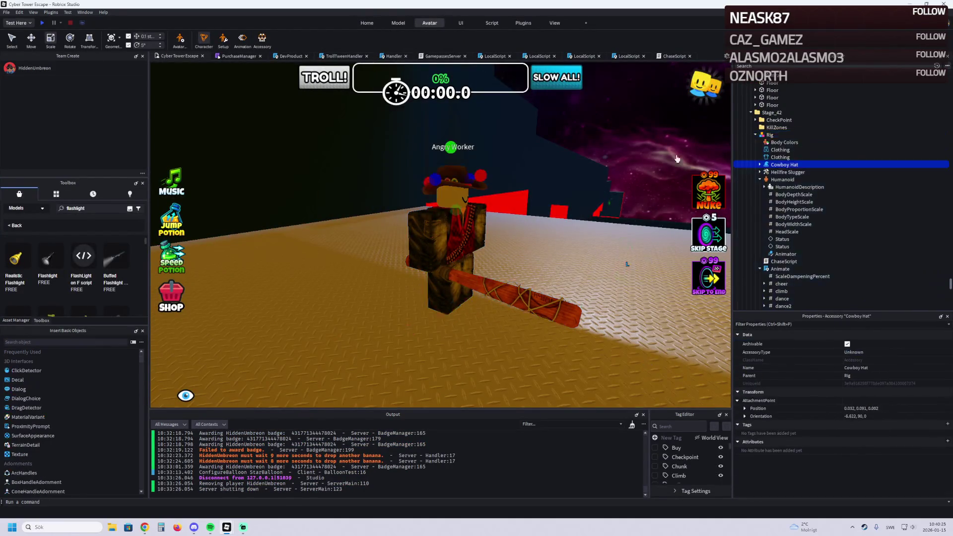
pyautogui.click(603, 130)
pyautogui.moveTo(604, 131); pyautogui.dragTo(604, 131)
pyautogui.moveTo(466, 189); pyautogui.dragTo(437, 197)
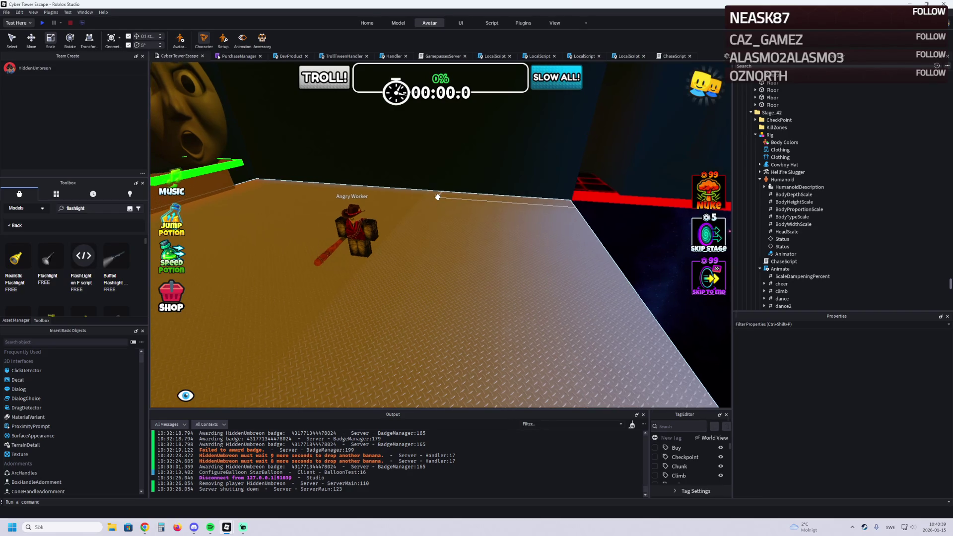
pyautogui.click(479, 207)
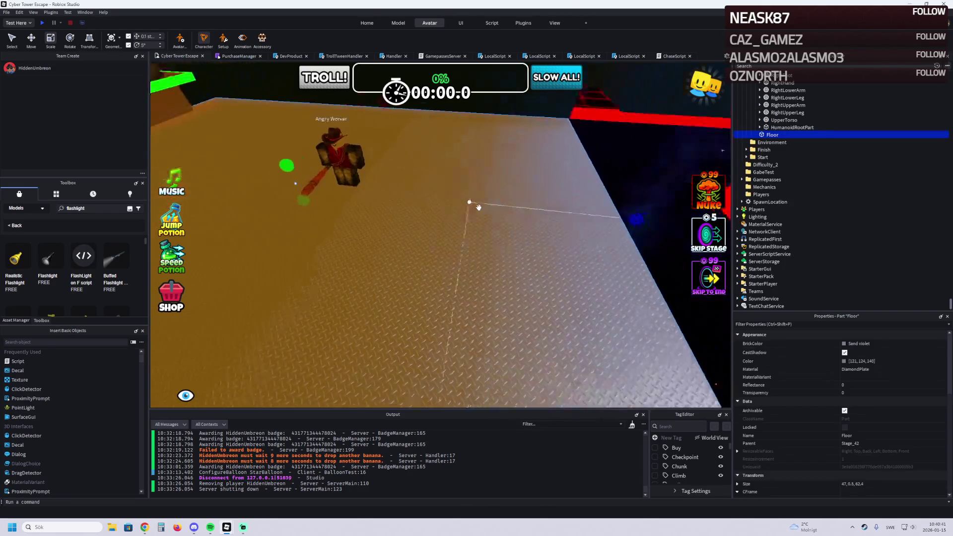
# Step: Lengthen the Stage_42 Floor to 47 × 0.5 × 80 studs, then select the Angry Worker rig
pyautogui.moveTo(566, 222)
pyautogui.mouseDown()
pyautogui.moveTo(534, 228)
pyautogui.moveTo(510, 260)
pyautogui.moveTo(537, 259)
pyautogui.mouseUp()
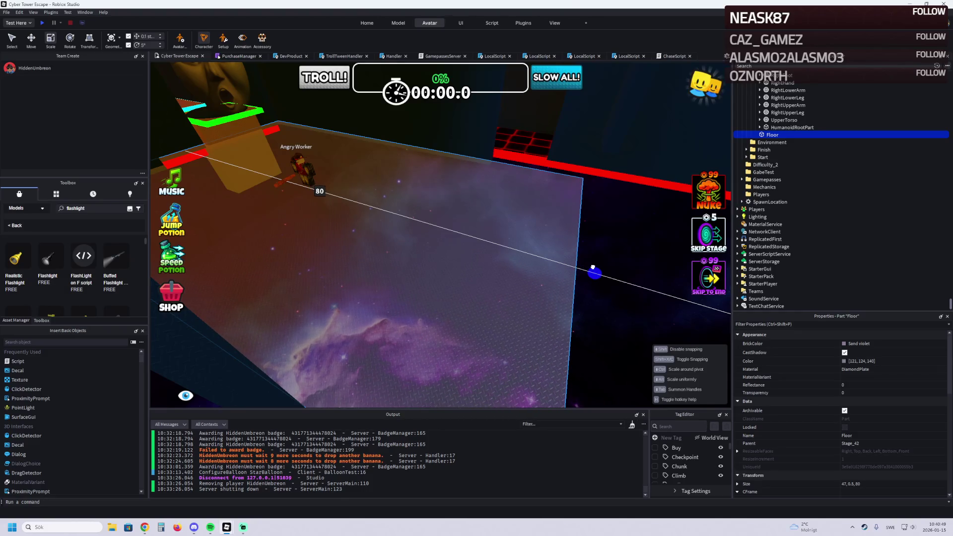
pyautogui.moveTo(593, 268); pyautogui.dragTo(568, 259)
pyautogui.scroll(3, 446, 229)
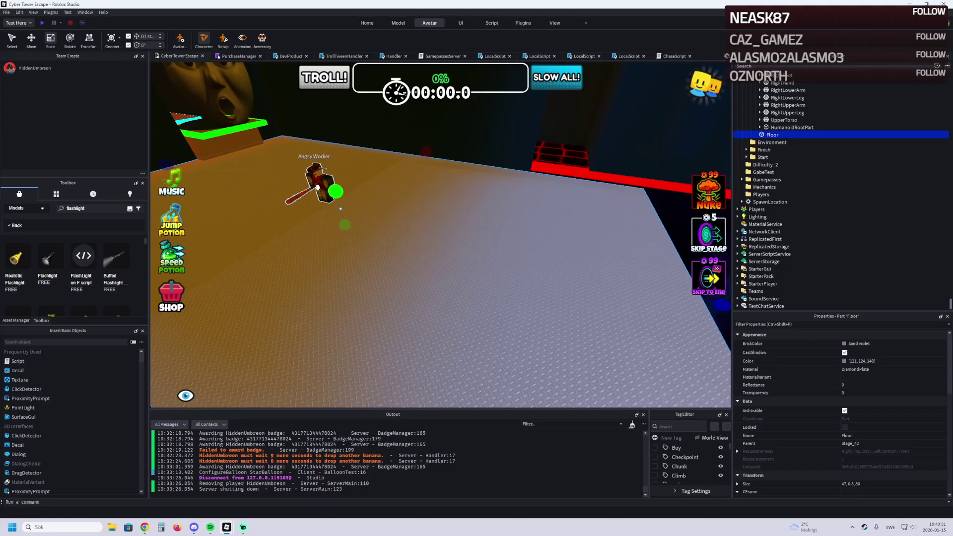
pyautogui.scroll(-3, 886, 432)
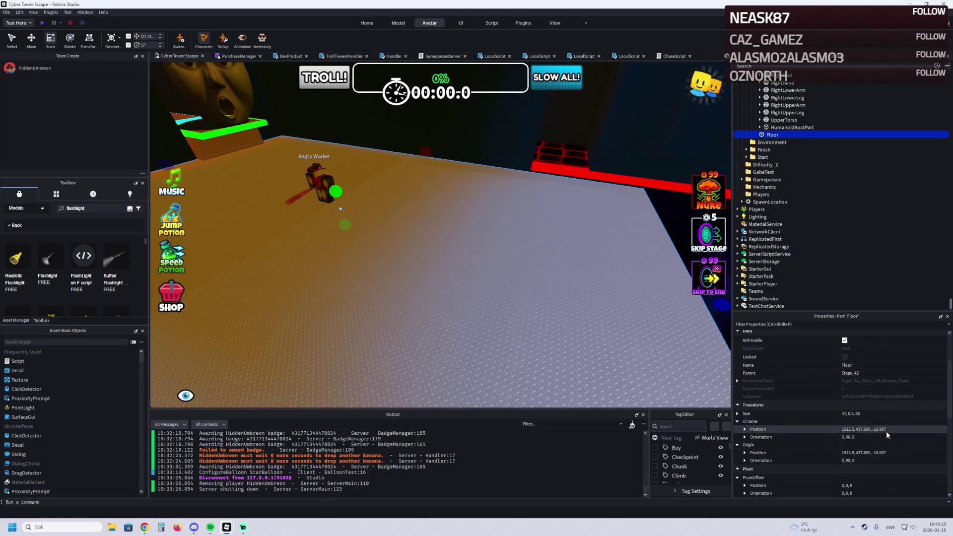
pyautogui.click(324, 179)
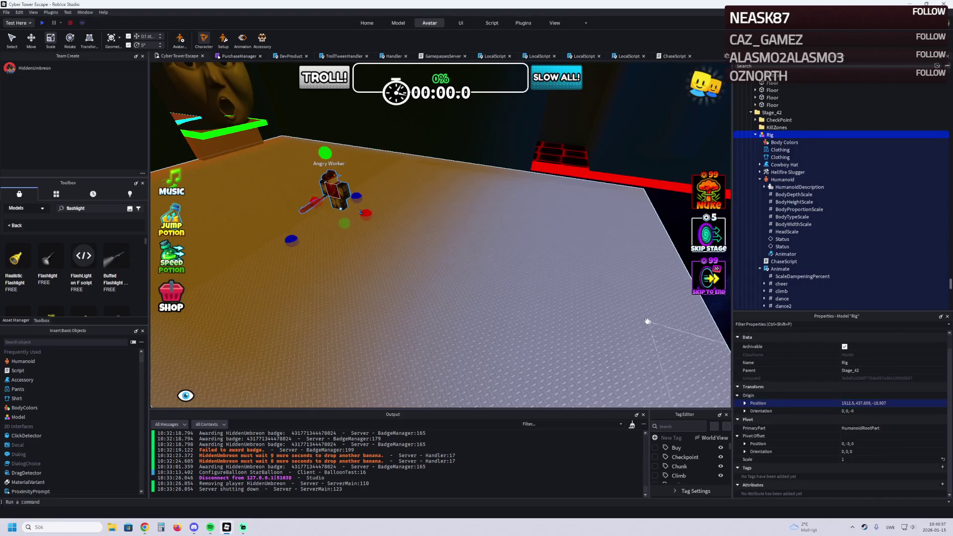
# Step: Nudge the Angry Worker rig down onto the floor and view its Humanoid properties
pyautogui.scroll(5, 443, 221)
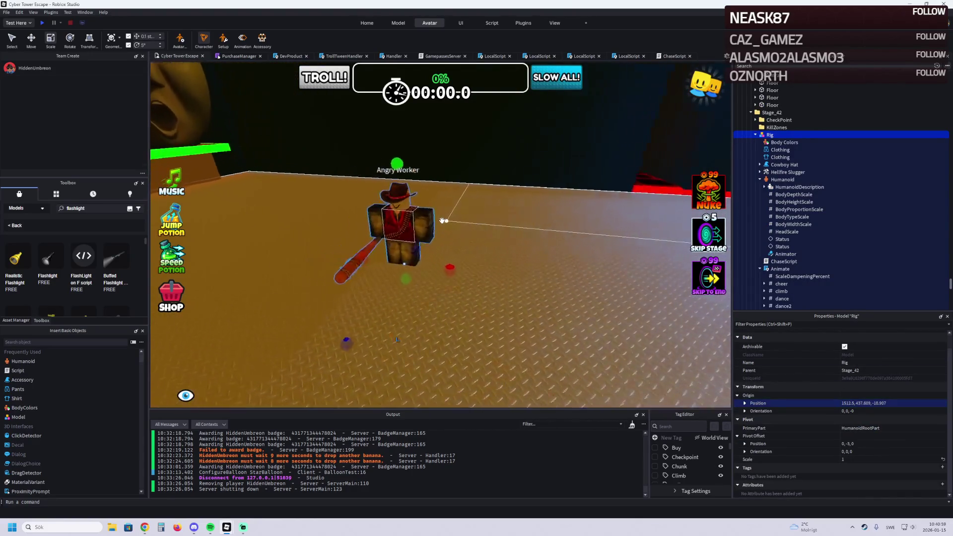
pyautogui.scroll(5, 444, 221)
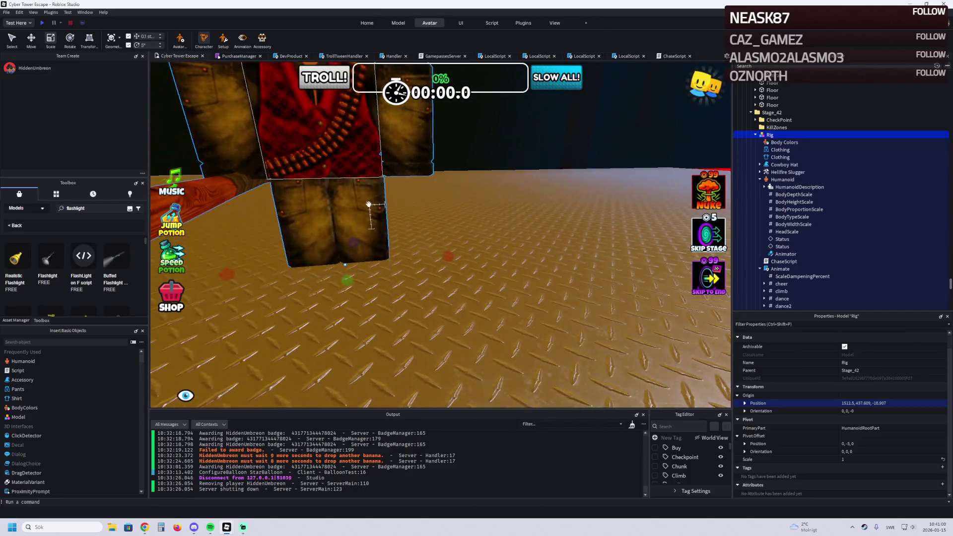
pyautogui.scroll(-2, 439, 210)
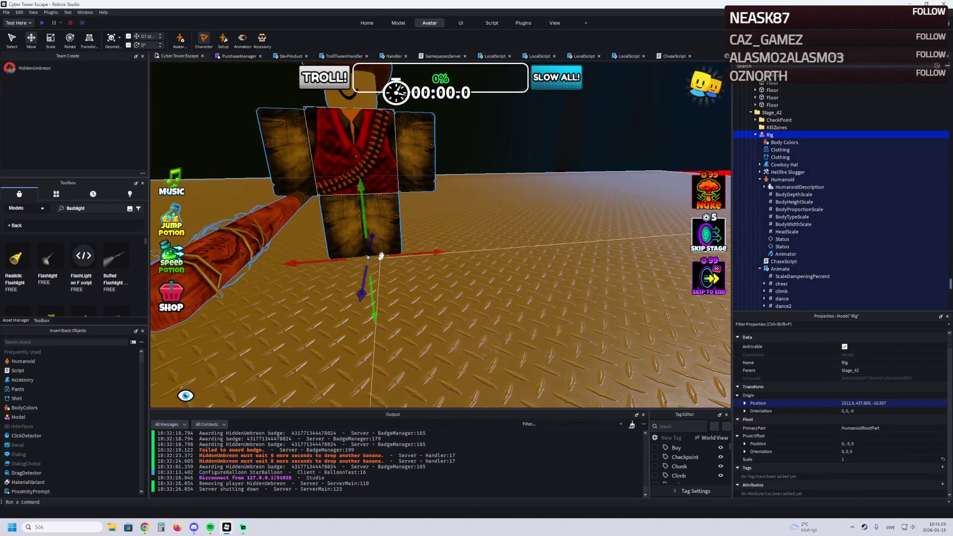
pyautogui.moveTo(374, 308)
pyautogui.mouseDown()
pyautogui.moveTo(375, 244)
pyautogui.moveTo(378, 302)
pyautogui.mouseUp()
pyautogui.press('s')
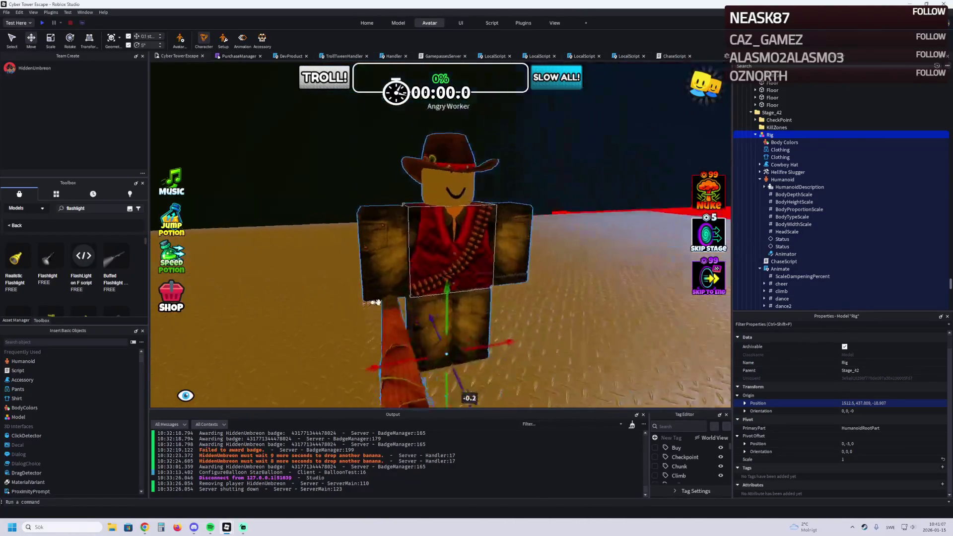
pyautogui.press('a')
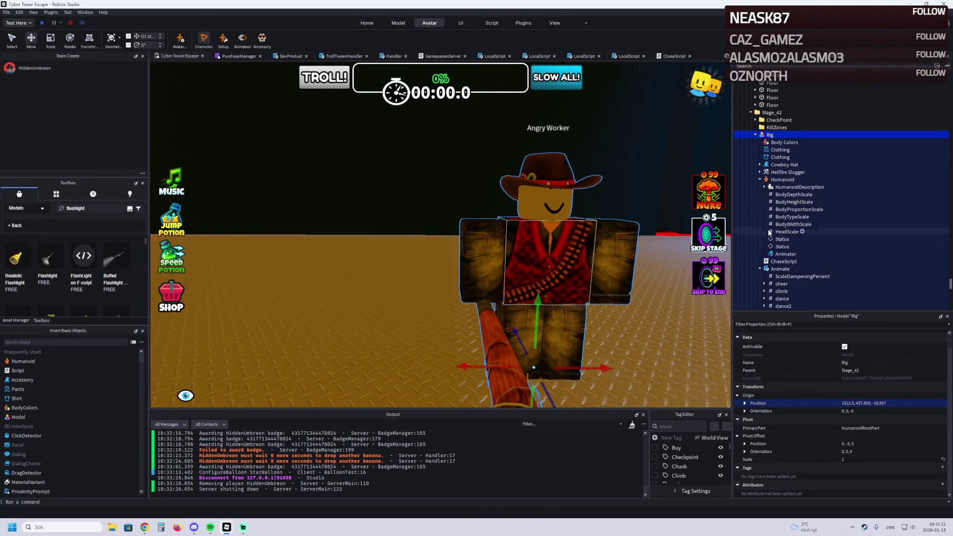
pyautogui.click(778, 180)
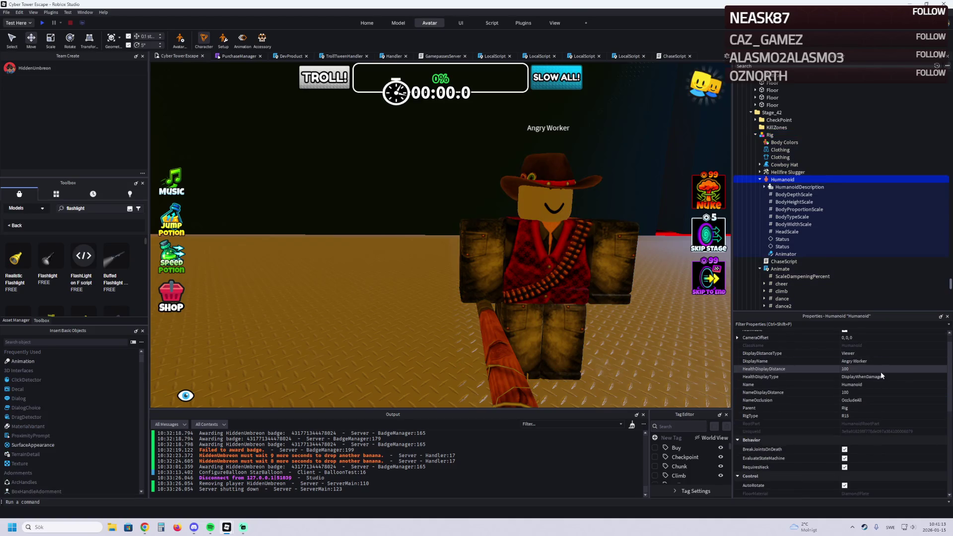
# Step: Set the Humanoid's DisplayName to 'Security Guard'
pyautogui.scroll(1, 883, 369)
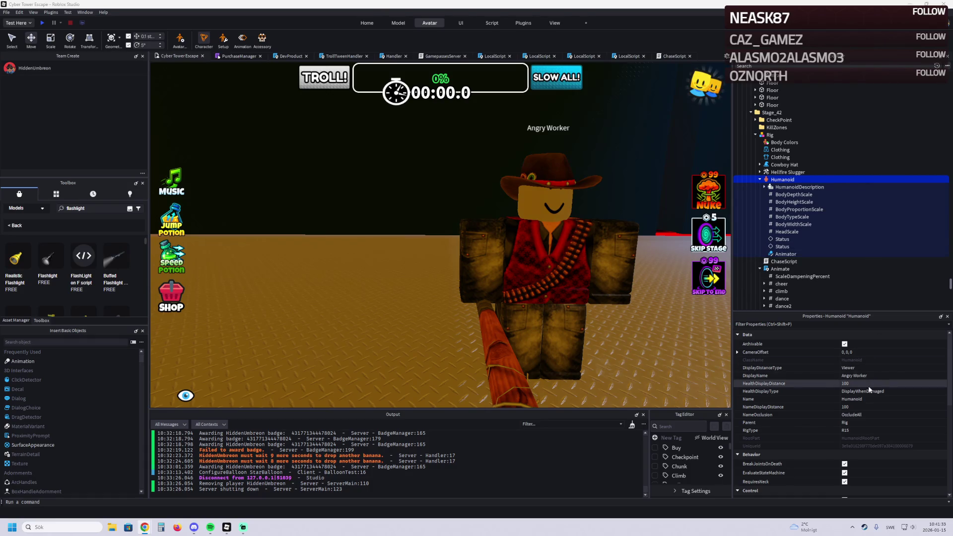
pyautogui.click(876, 376)
pyautogui.write('Security Guard')
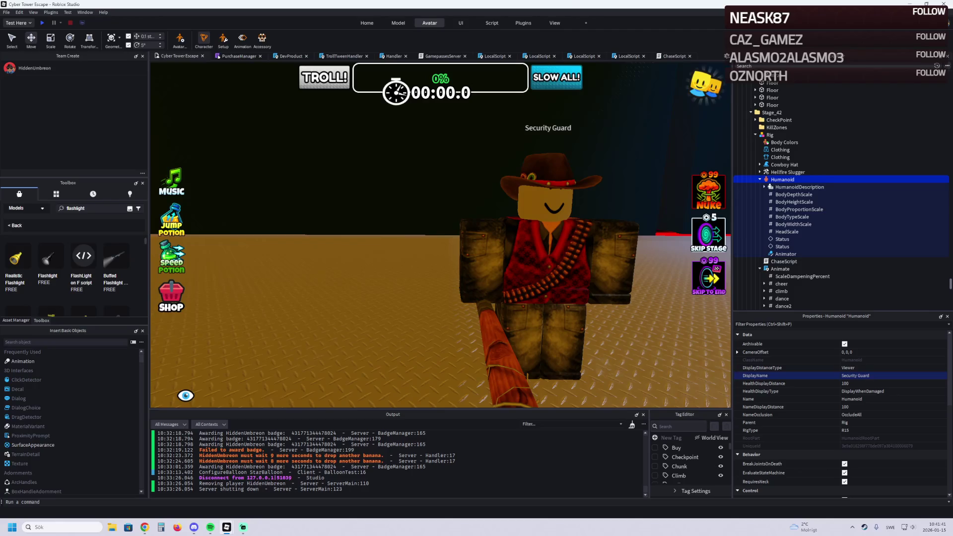
# Step: View the 'Security Guard' name above the cowboy-hatted rig and start a playtest
pyautogui.moveTo(303, 238); pyautogui.dragTo(304, 240)
pyautogui.scroll(-5, 303, 239)
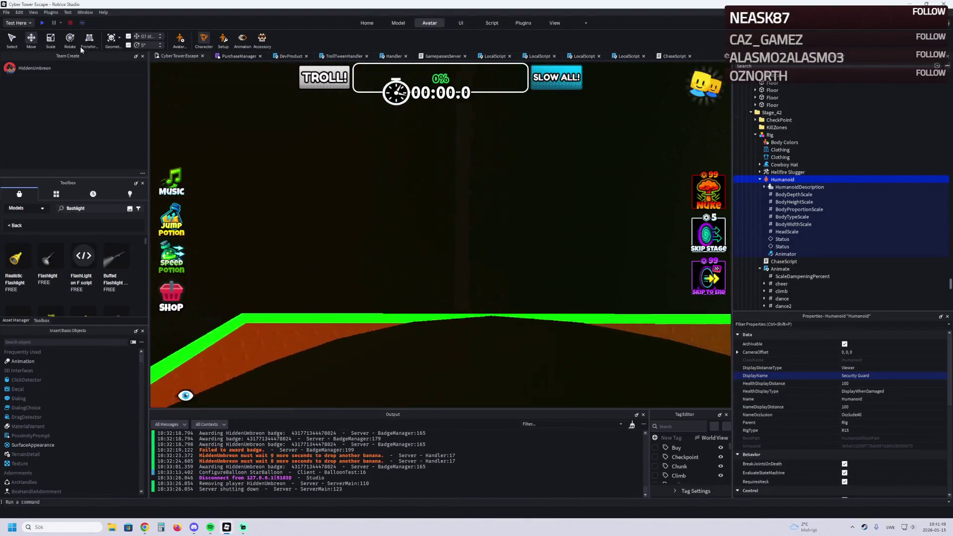
pyautogui.click(43, 23)
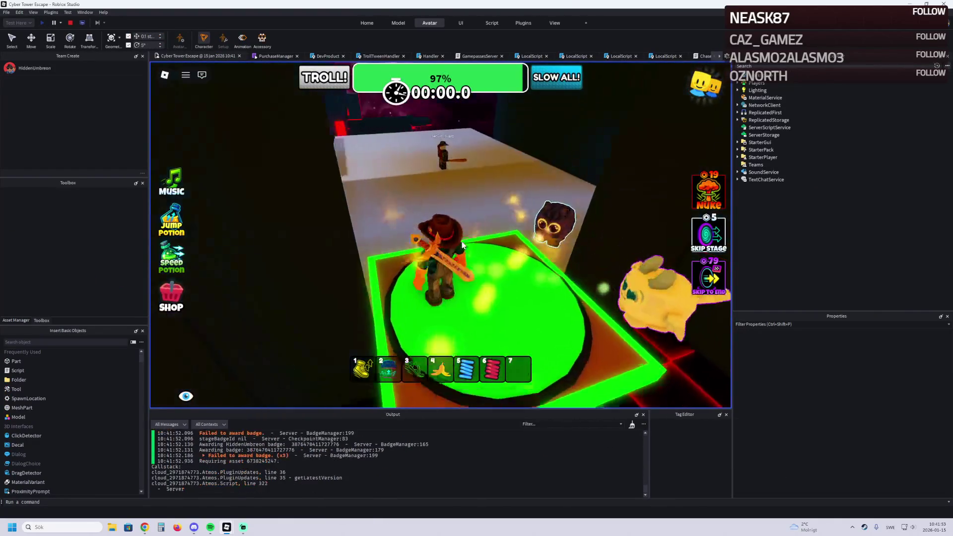
# Step: Run the character around the platform and into the Security Guard, getting knocked down
pyautogui.press('w')
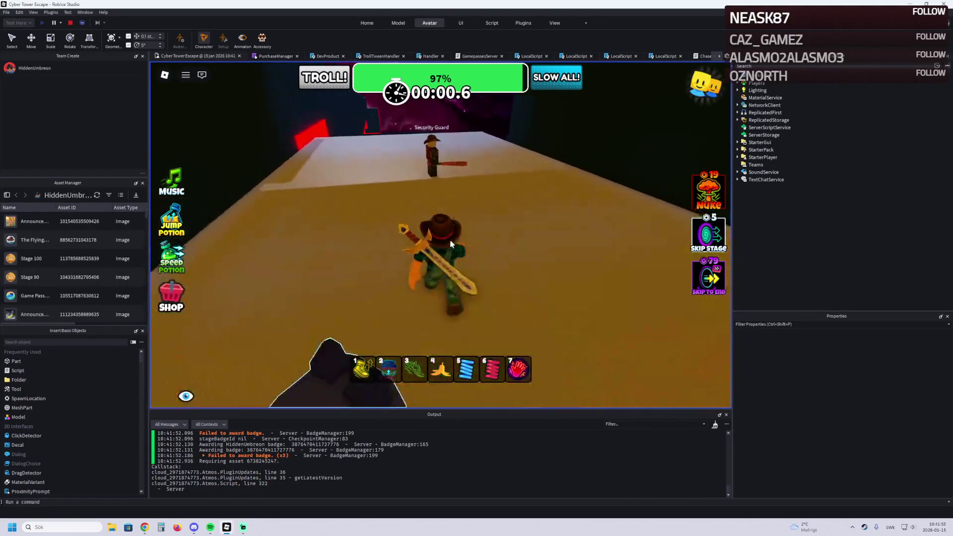
pyautogui.press('a')
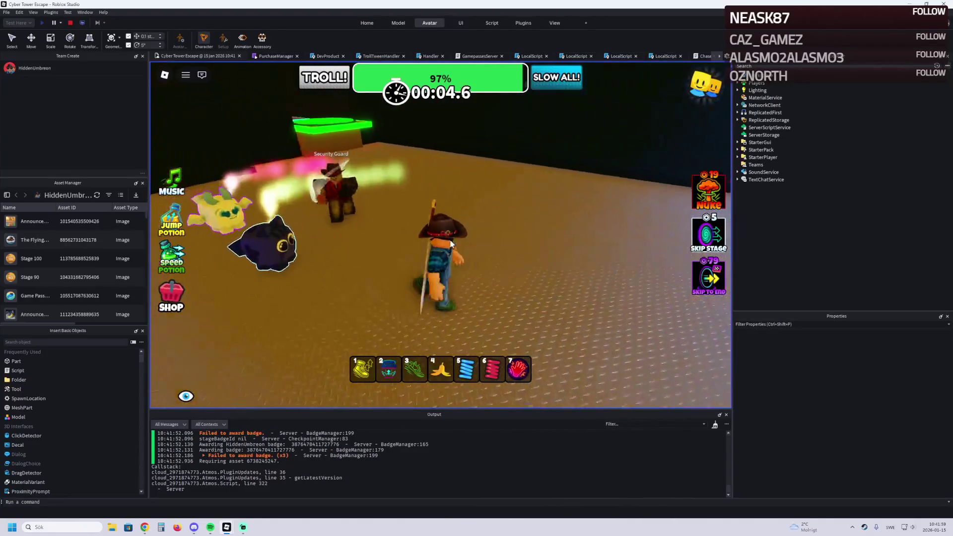
pyautogui.press('s')
pyautogui.press('w')
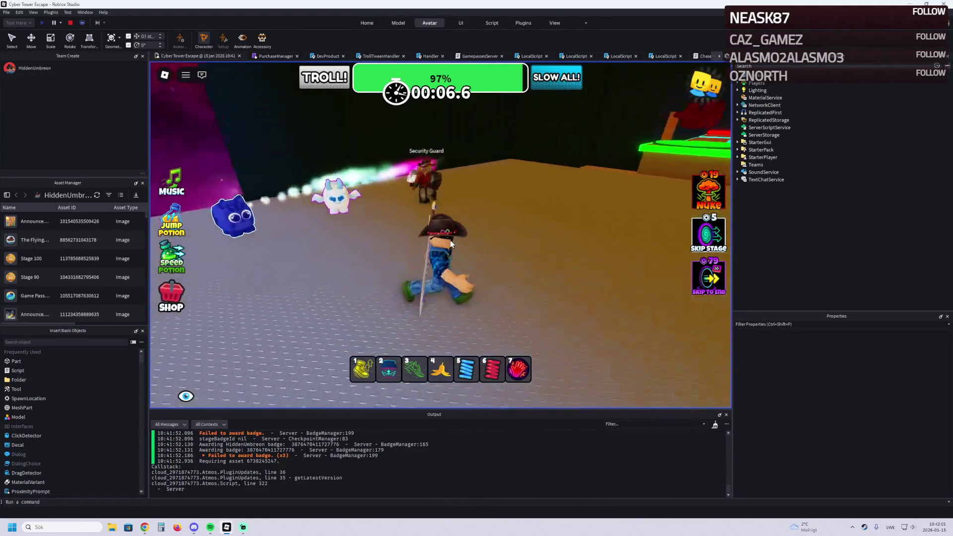
pyautogui.press('w')
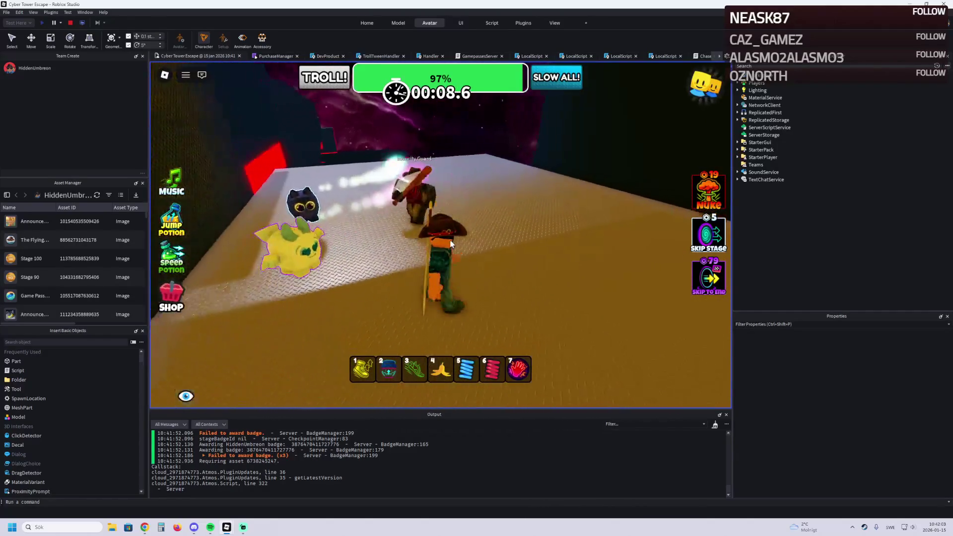
pyautogui.press('w')
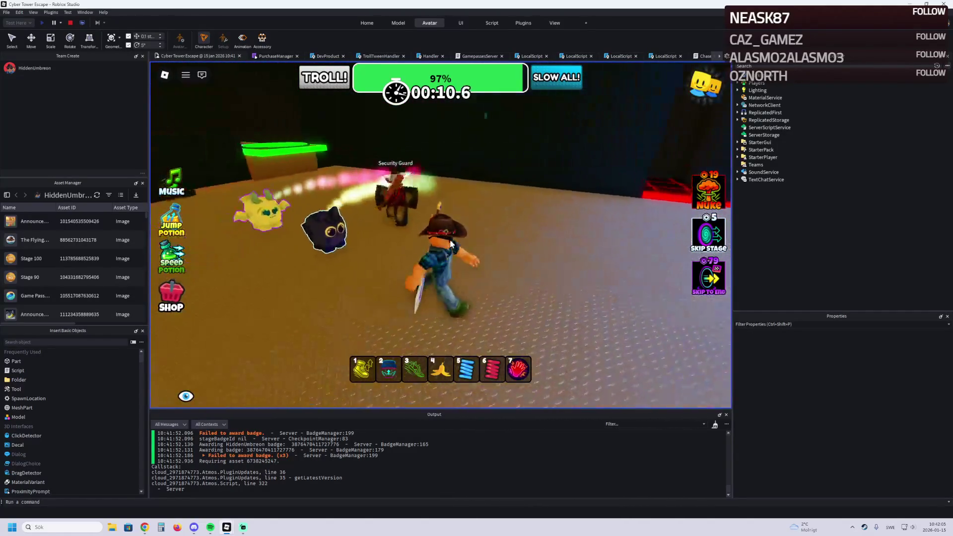
pyautogui.press('a')
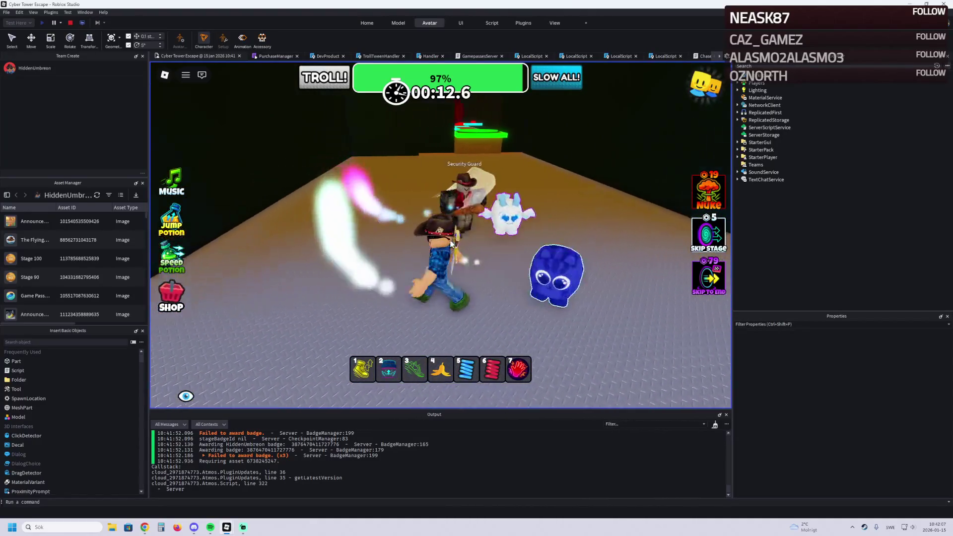
pyautogui.press('w')
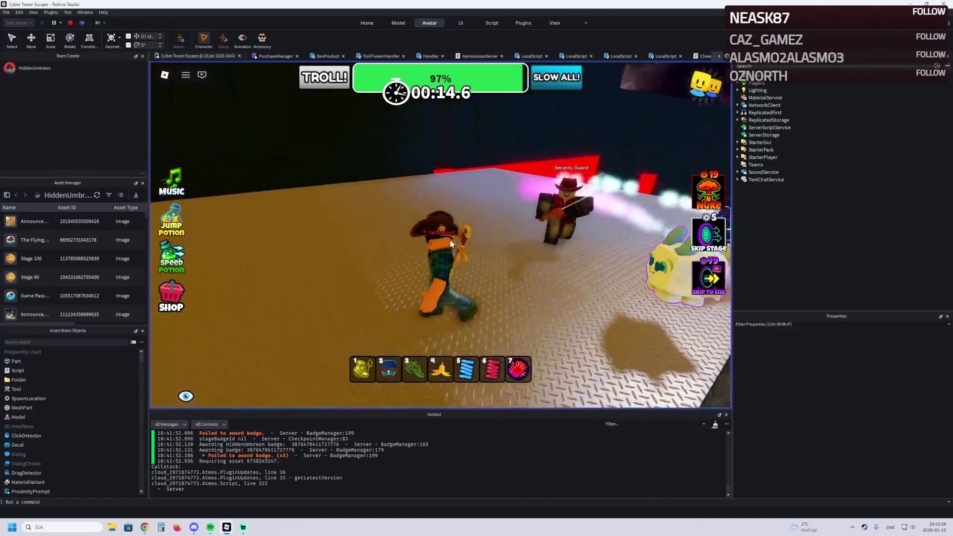
pyautogui.press('w')
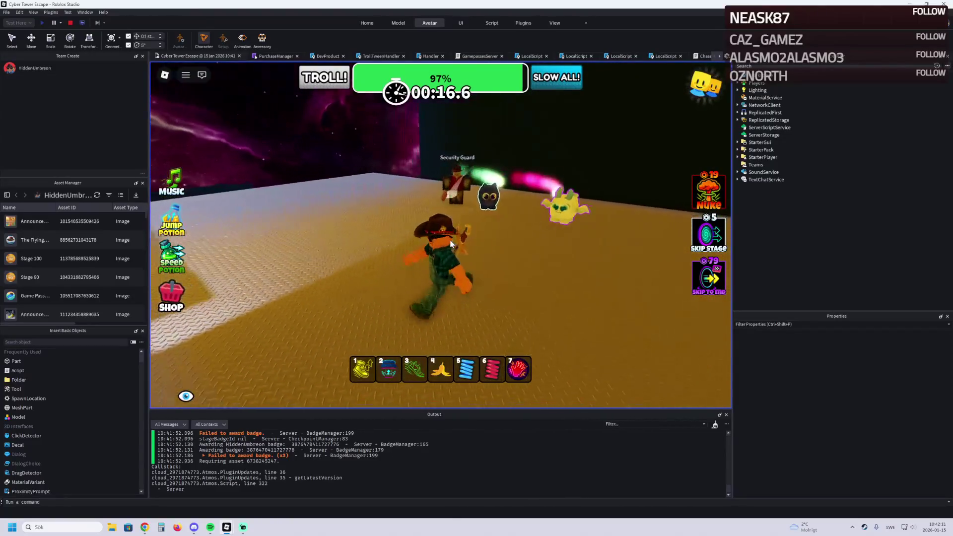
pyautogui.press('w')
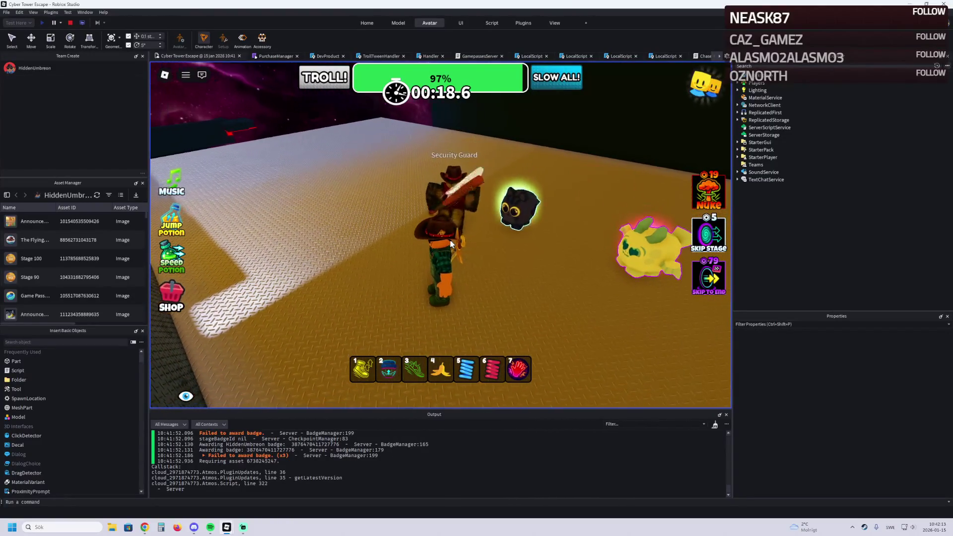
pyautogui.press('w')
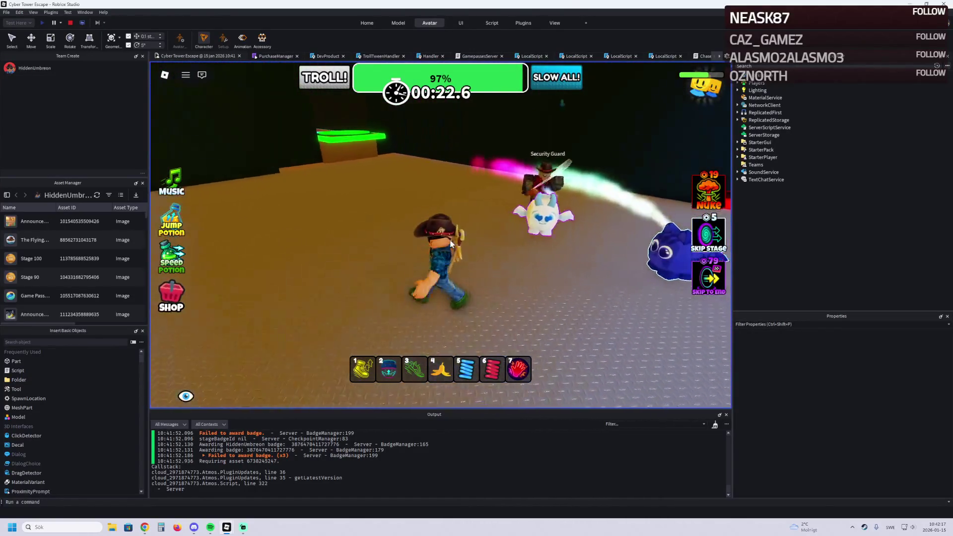
# Step: Let the guard catch the character, then flee toward the green goal as it catches up
pyautogui.press('s')
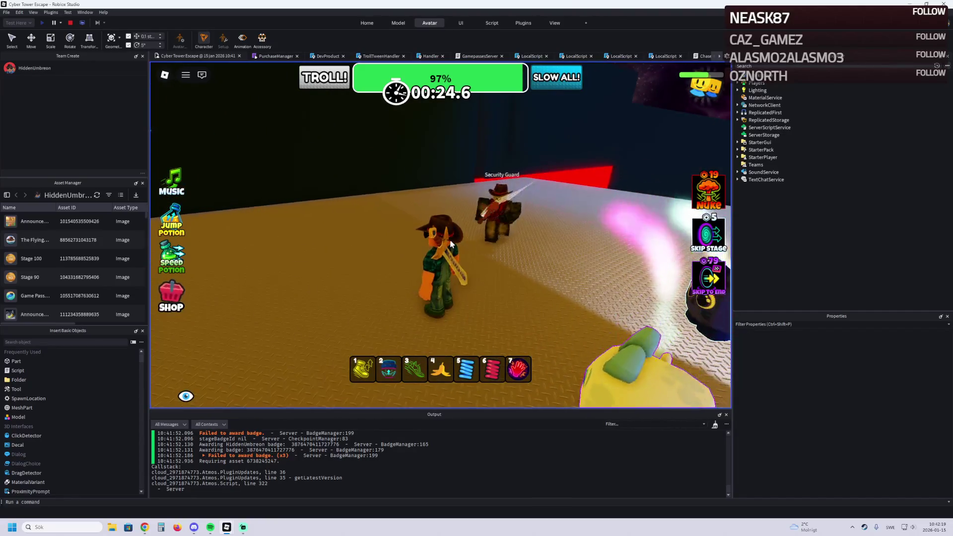
pyautogui.press('s')
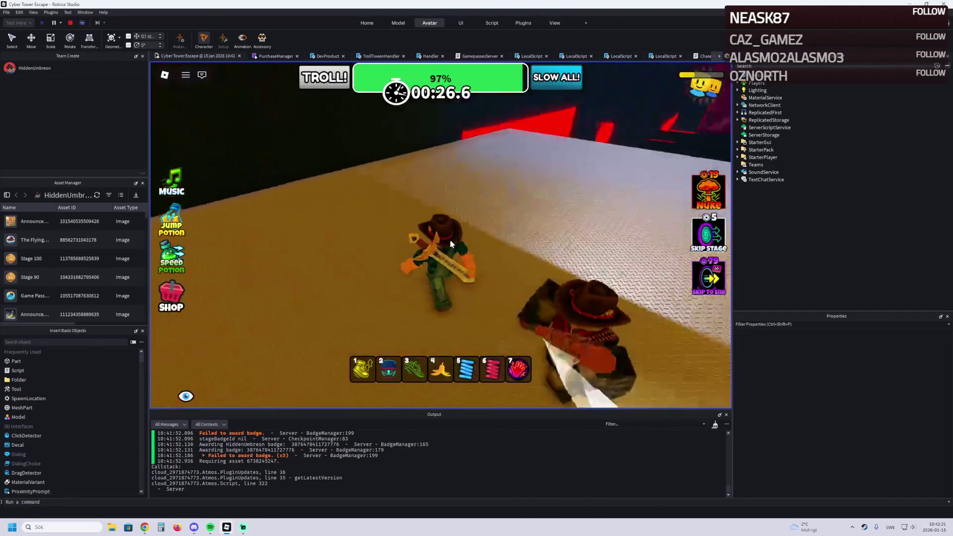
pyautogui.press('w')
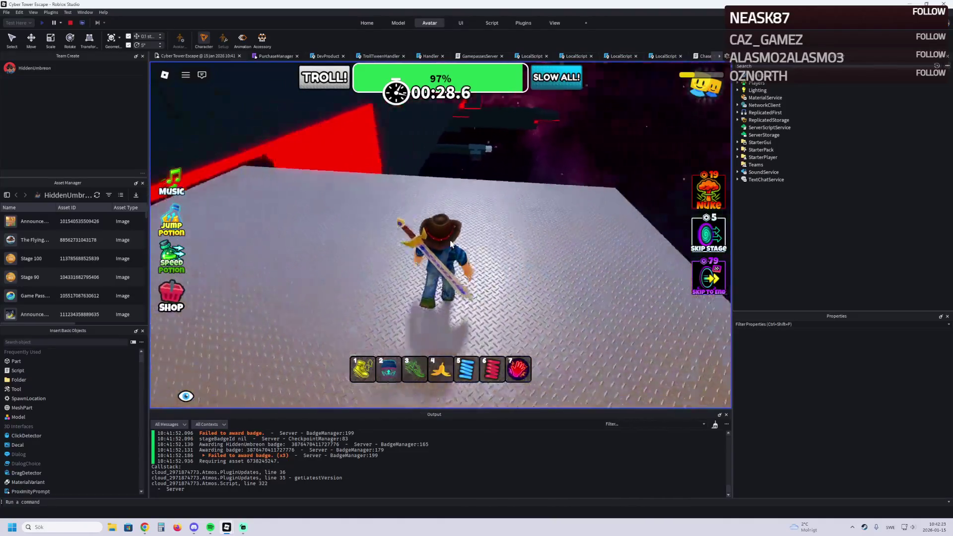
pyautogui.press('a')
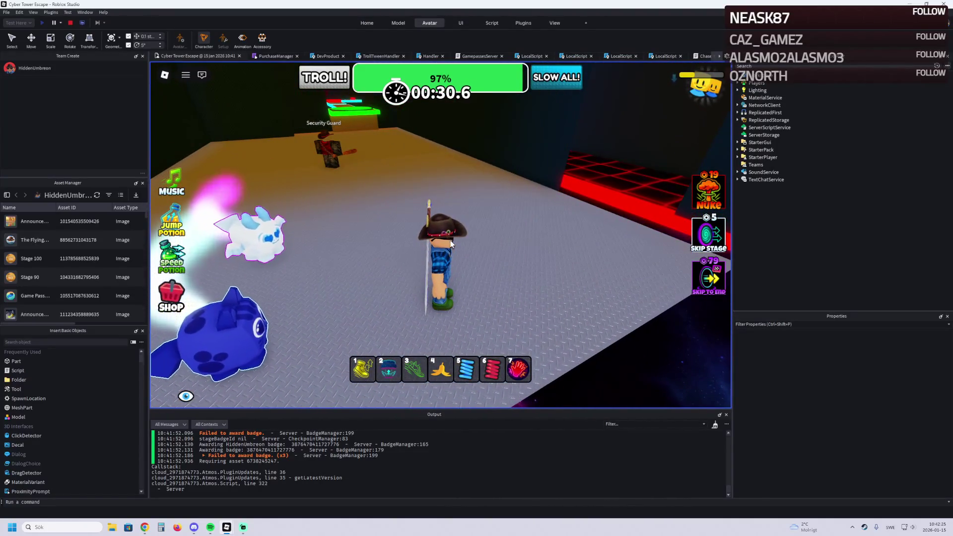
pyautogui.press('a')
pyautogui.press('w')
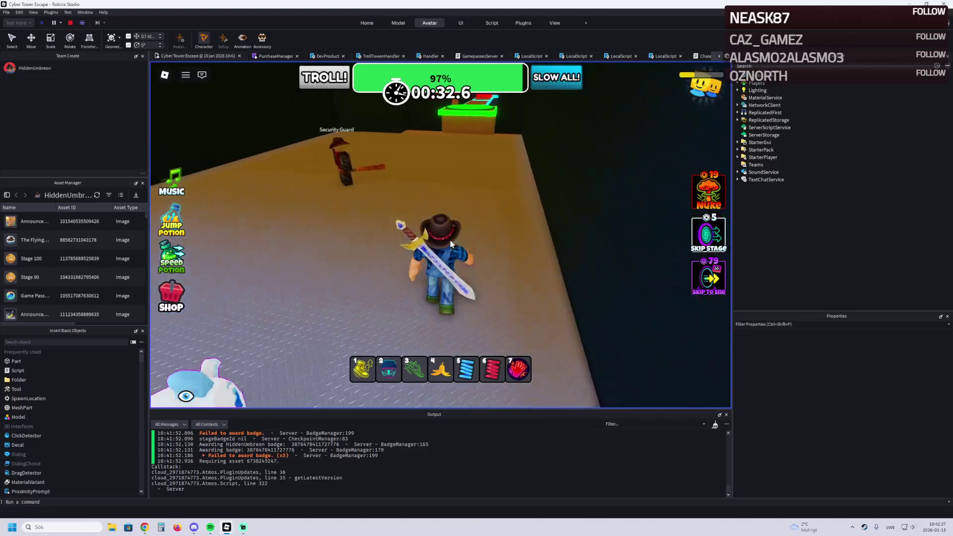
pyautogui.press('a')
pyautogui.press('w')
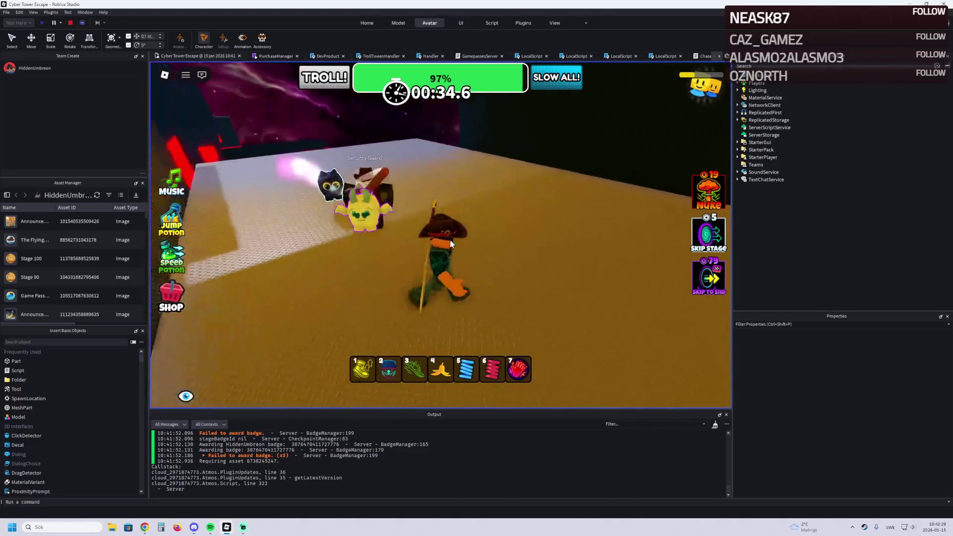
pyautogui.press('w')
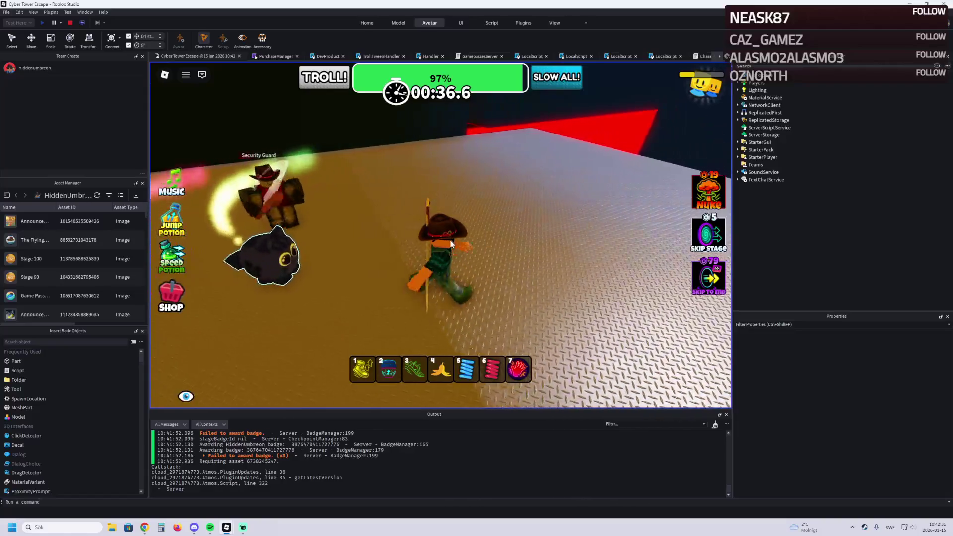
pyautogui.press('w')
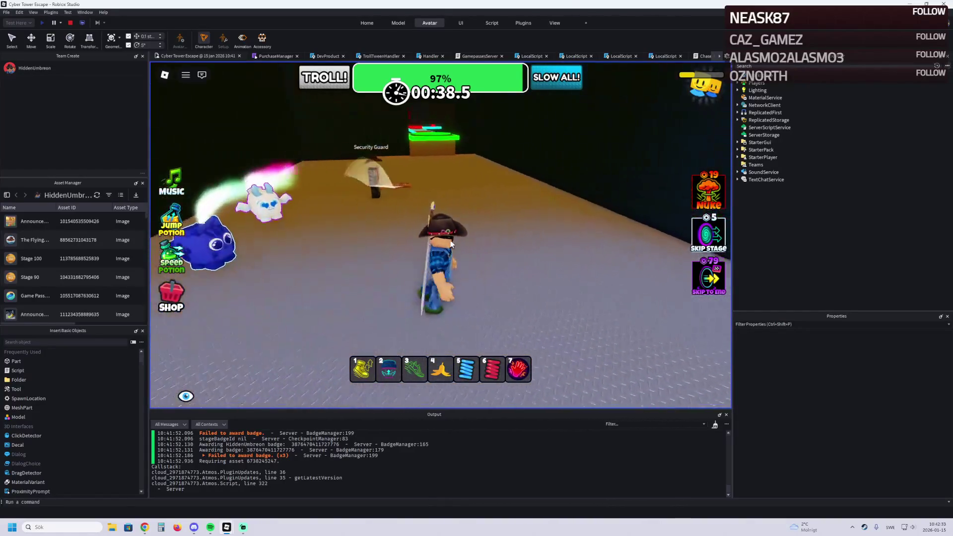
pyautogui.press('w')
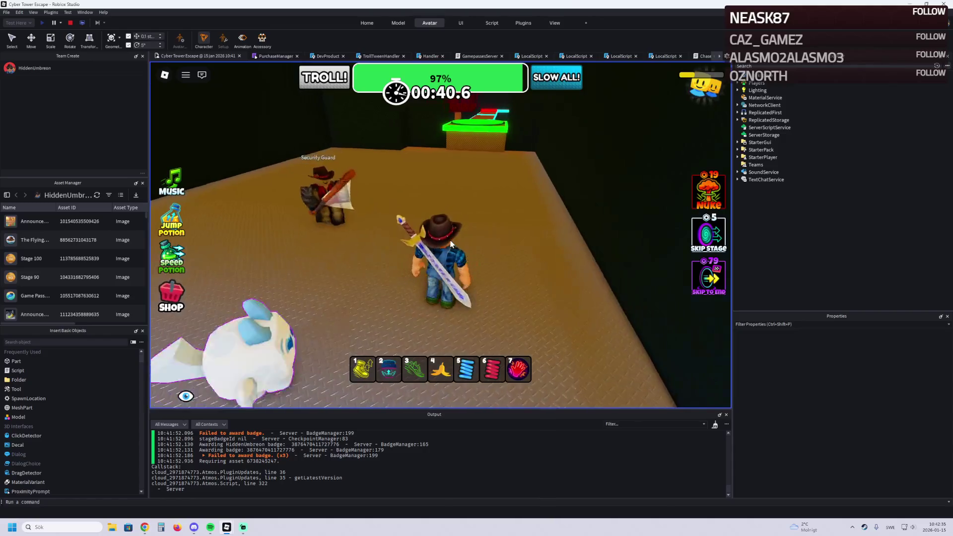
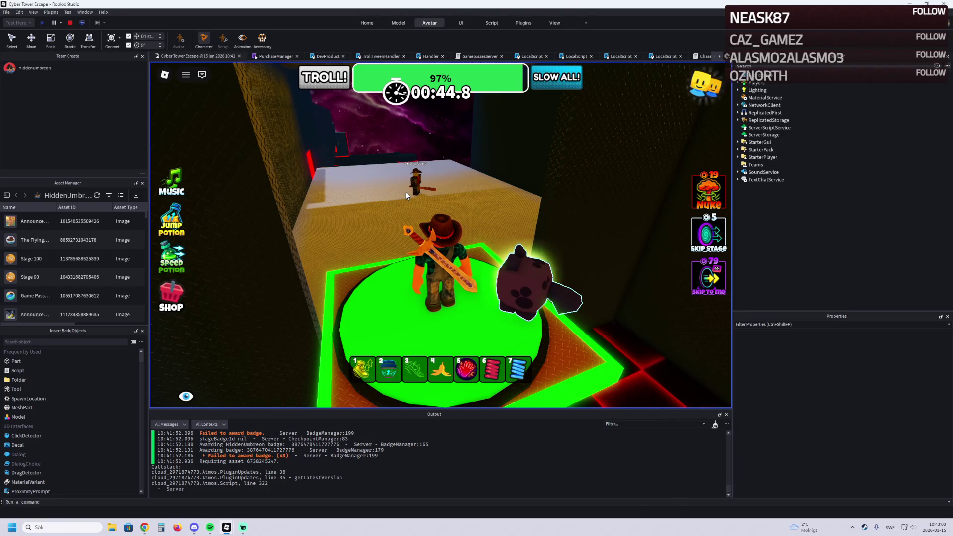
# Step: Stop the playtest, select the Security Guard rig and open its ChaseScript
pyautogui.click(69, 23)
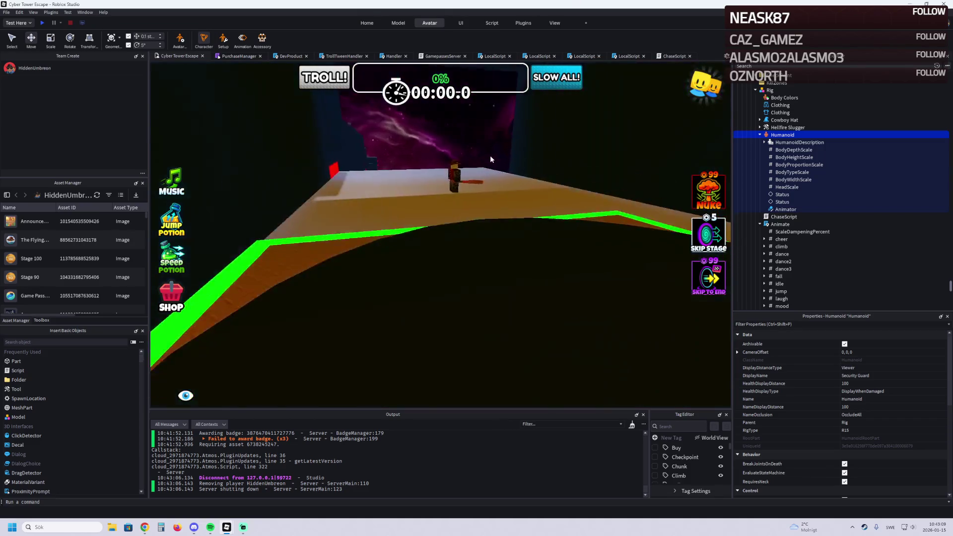
pyautogui.click(457, 211)
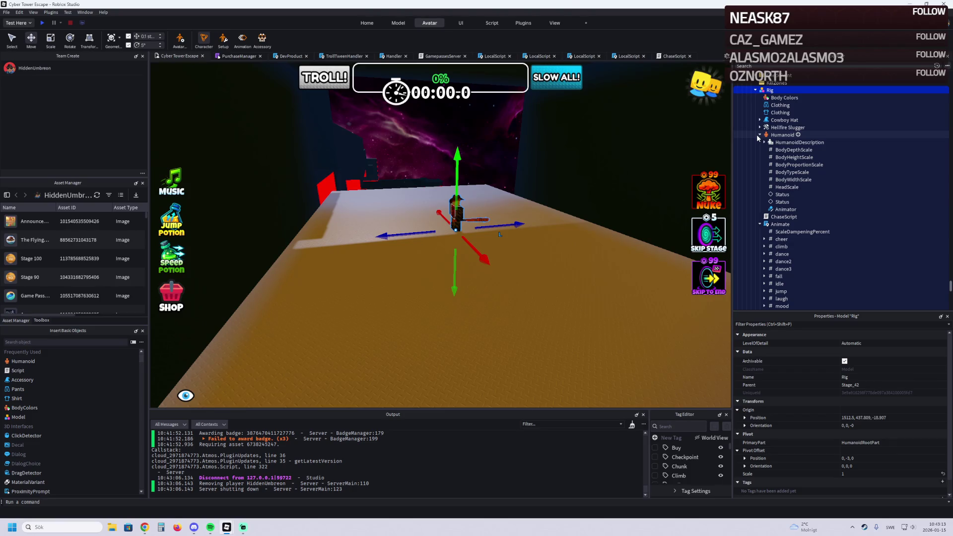
pyautogui.click(760, 225)
pyautogui.doubleClick(779, 218)
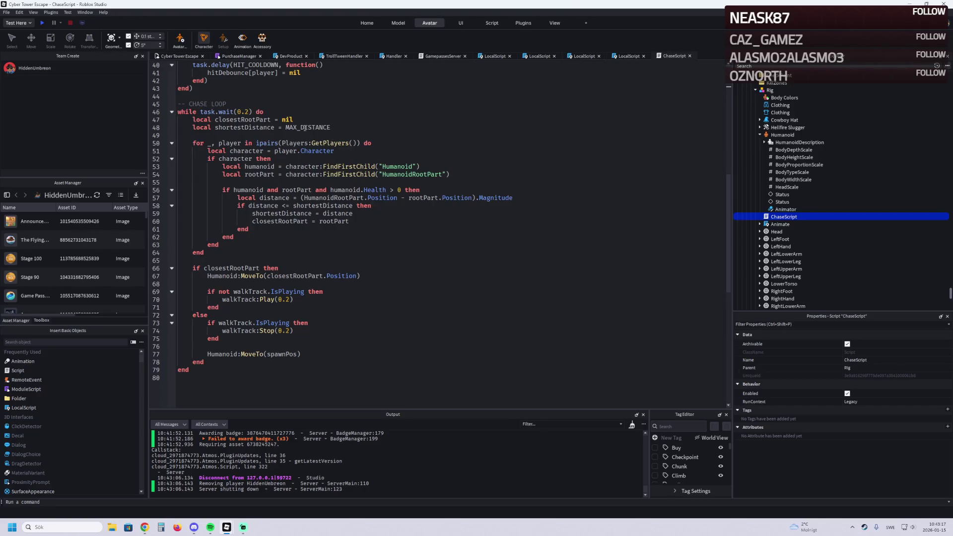
# Step: Change DAMAGE to 25 in ChaseScript and save it
pyautogui.scroll(13, 307, 129)
pyautogui.click(257, 128)
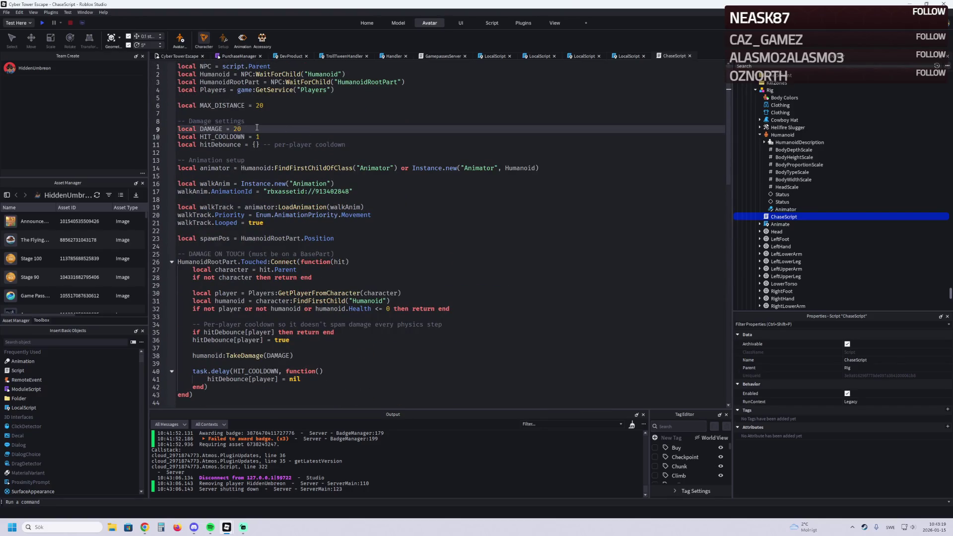
pyautogui.write('5')
pyautogui.hotkey('ctrl', 's')
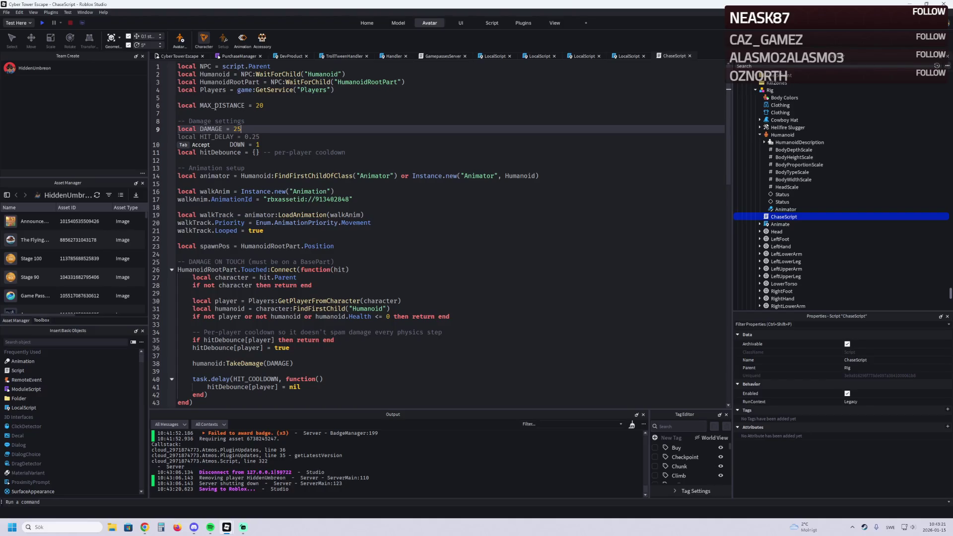
pyautogui.click(168, 55)
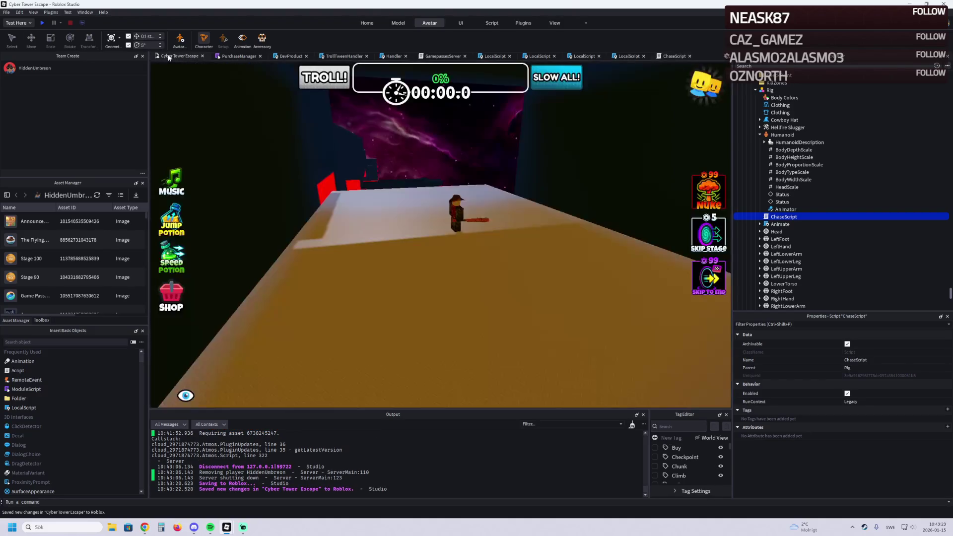
# Step: Raise MAX_DISTANCE to 250 in ChaseScript, save, and return to the game view
pyautogui.scroll(3, 364, 184)
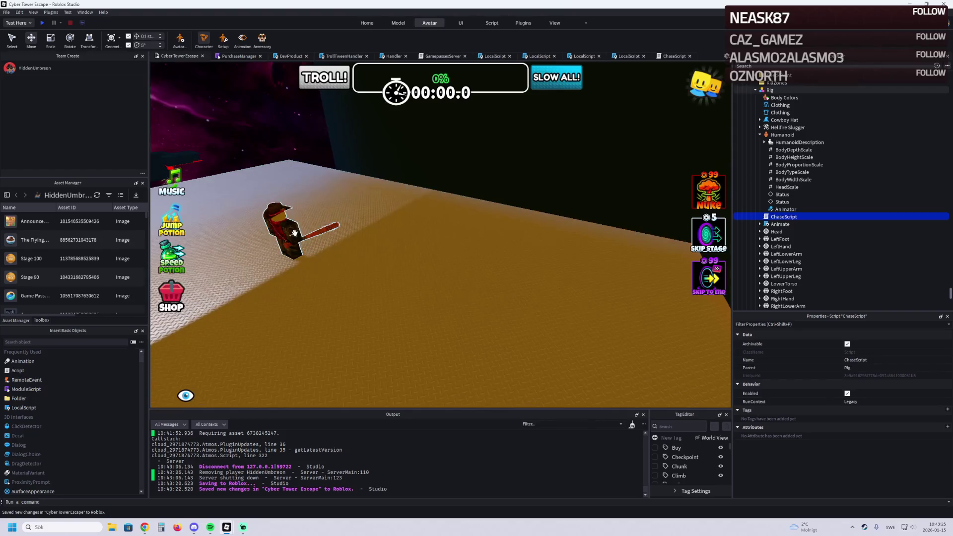
pyautogui.click(673, 56)
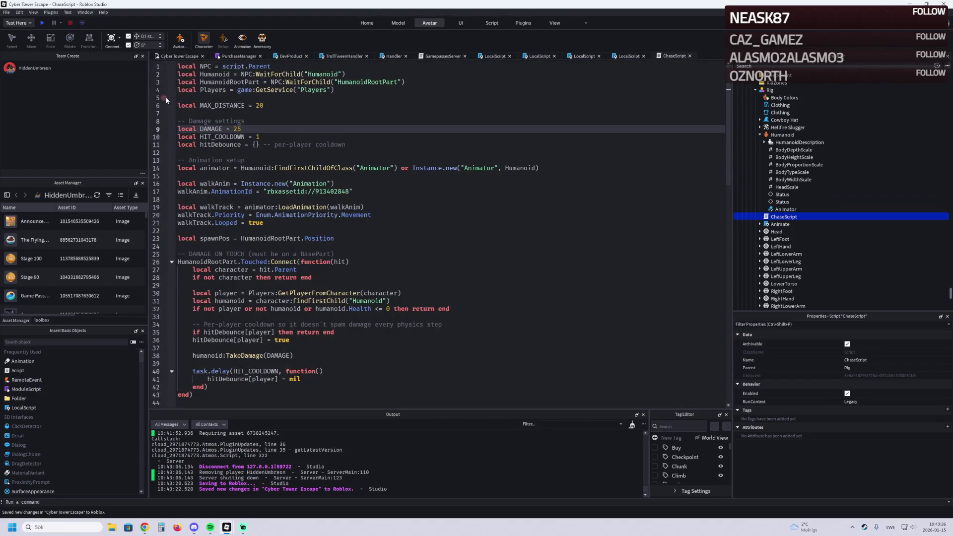
pyautogui.click(261, 105)
pyautogui.write('5')
pyautogui.hotkey('ctrl', 's')
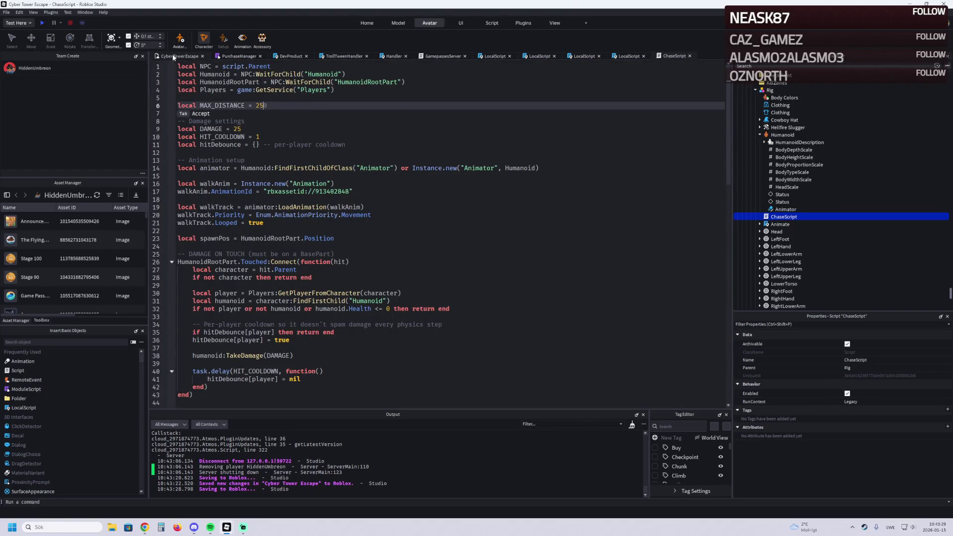
pyautogui.click(171, 56)
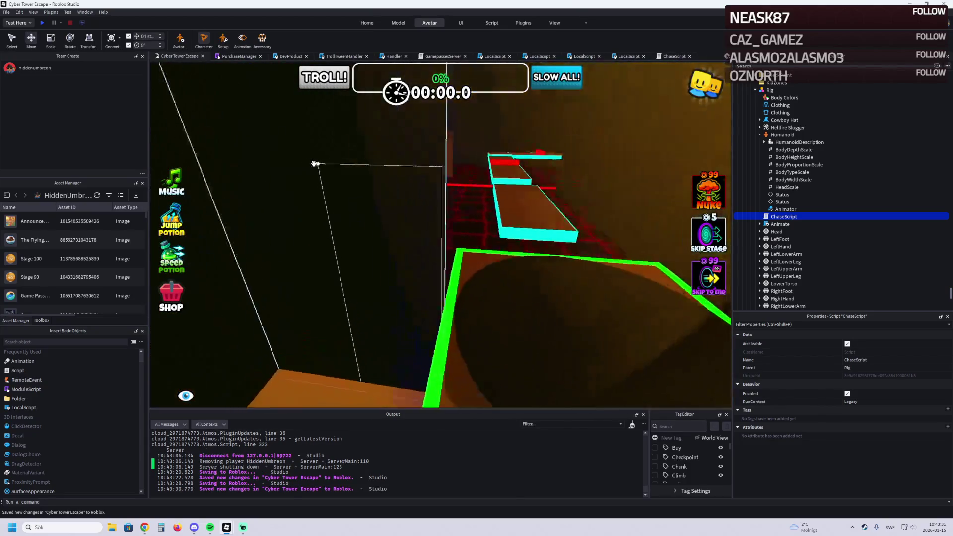
# Step: Fly to the green checkpoint platform, select its checkpoint and collapse the Explorer entries
pyautogui.press('w')
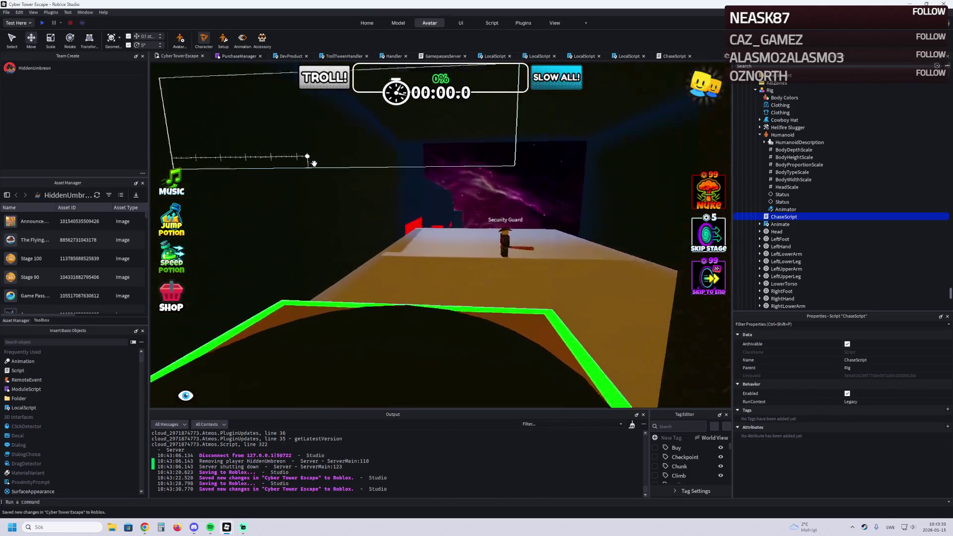
pyautogui.press('w')
pyautogui.press('s')
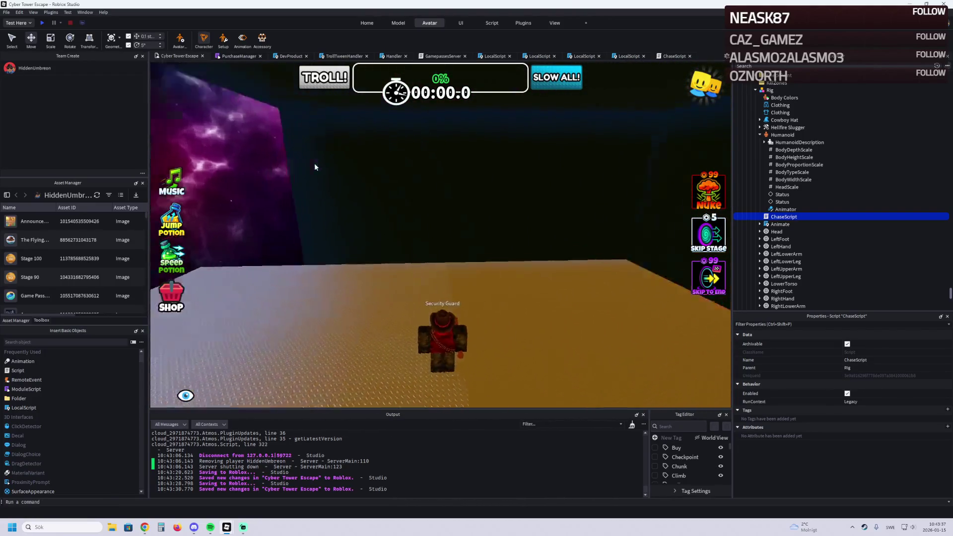
pyautogui.press('w')
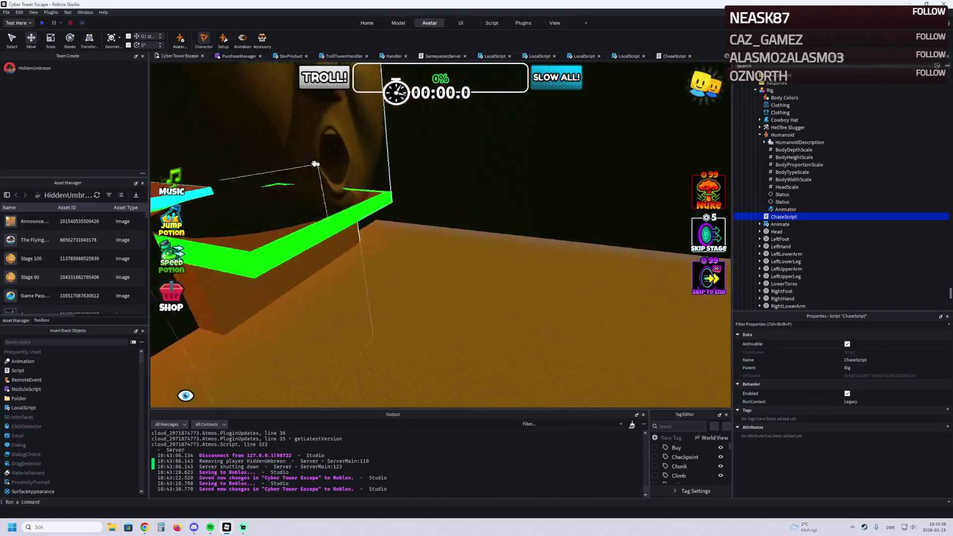
pyautogui.press('s')
pyautogui.click(641, 128)
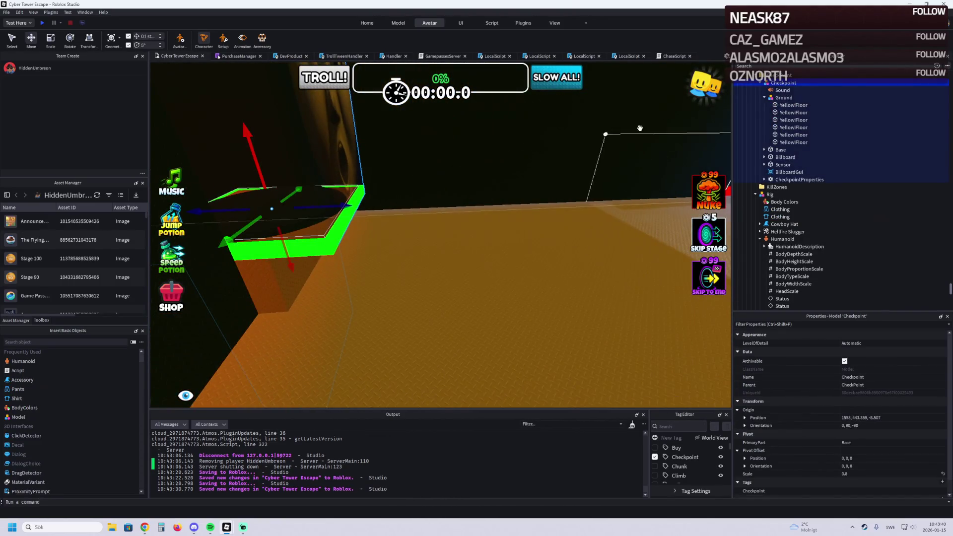
pyautogui.click(756, 76)
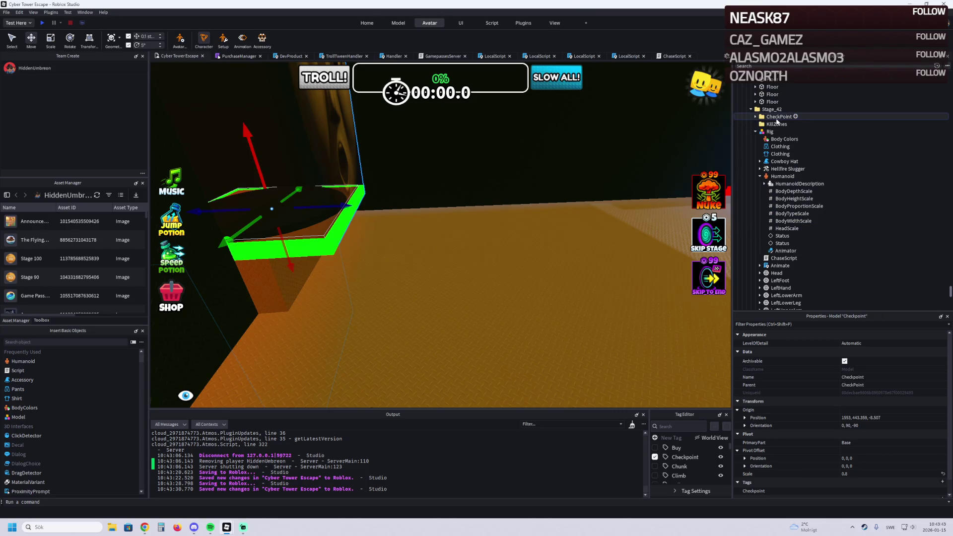
pyautogui.click(756, 131)
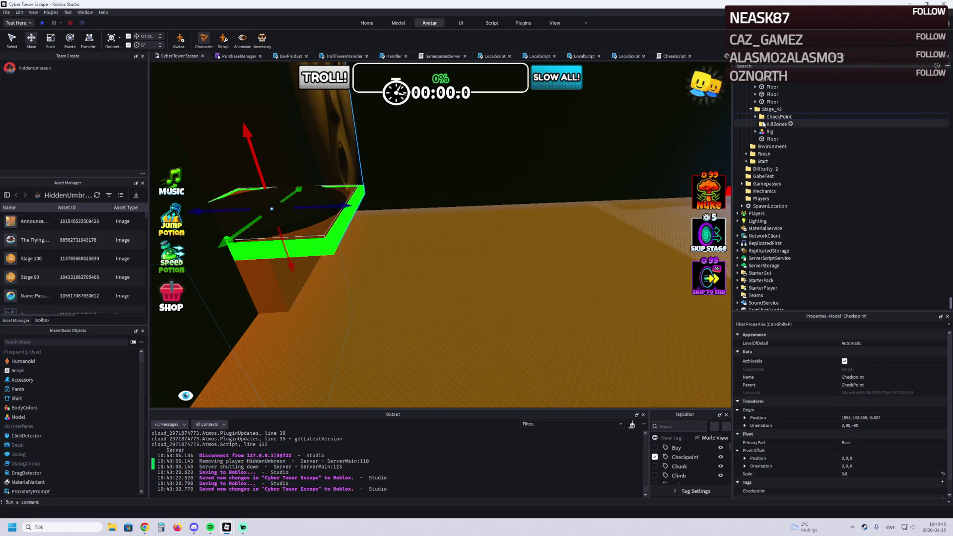
# Step: Duplicate the Stage_42 folder and rename the copy Stage_43
pyautogui.click(769, 109)
pyautogui.hotkey('ctrl', 'd')
pyautogui.press('F2')
pyautogui.write('Stage_43')
pyautogui.press('Return')
# Step: Delete the copied Floor and other extra parts from Stage_43
pyautogui.click(750, 147)
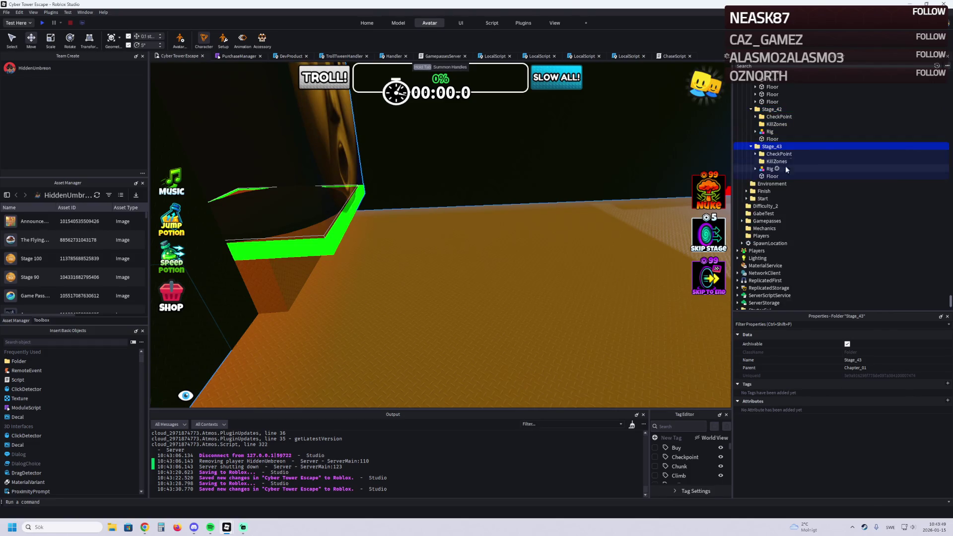
pyautogui.click(771, 169)
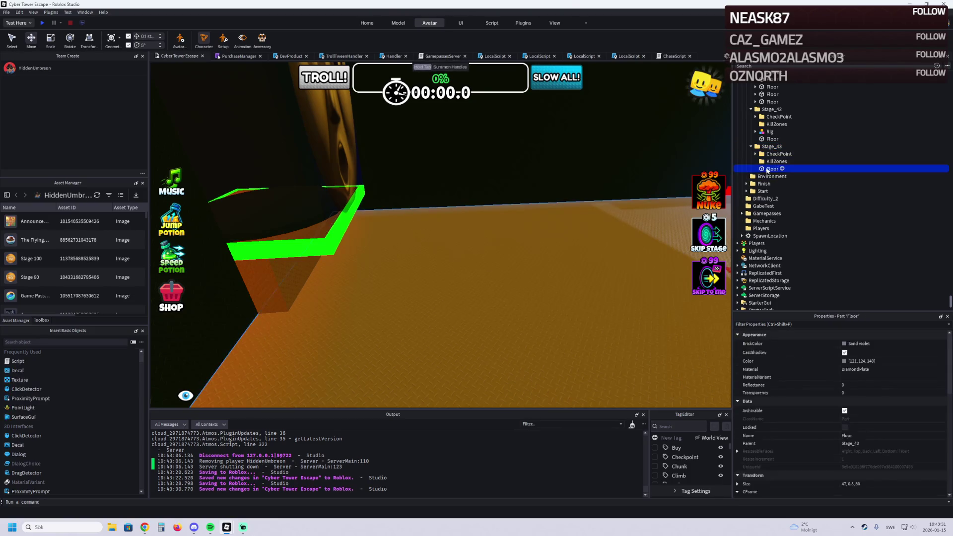
pyautogui.press('Delete')
pyautogui.click(777, 154)
# Step: Drag the Stage_43 checkpoint platform to a new spot, about 27 studs along one axis
pyautogui.moveTo(317, 205); pyautogui.dragTo(350, 209)
pyautogui.press('f')
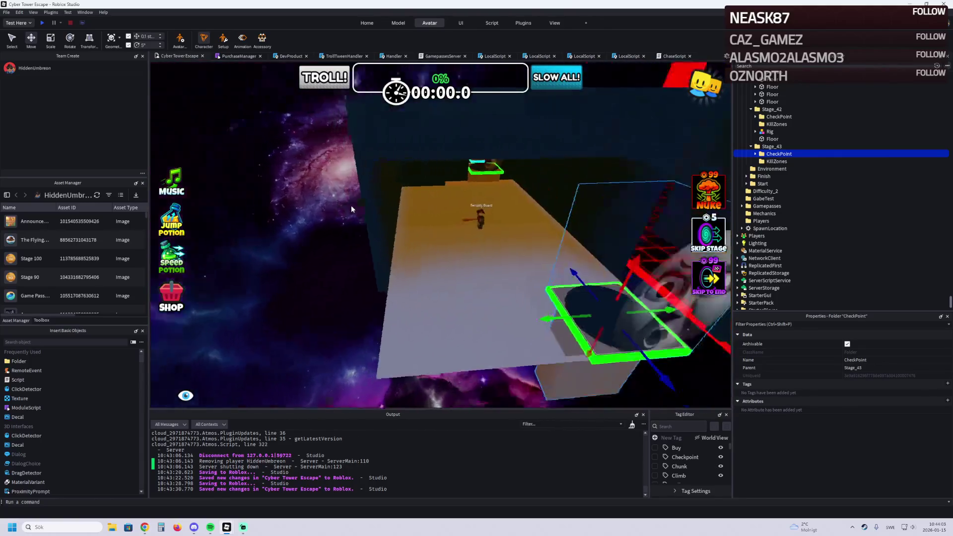
pyautogui.moveTo(452, 297); pyautogui.dragTo(318, 294)
pyautogui.scroll(-5, 317, 292)
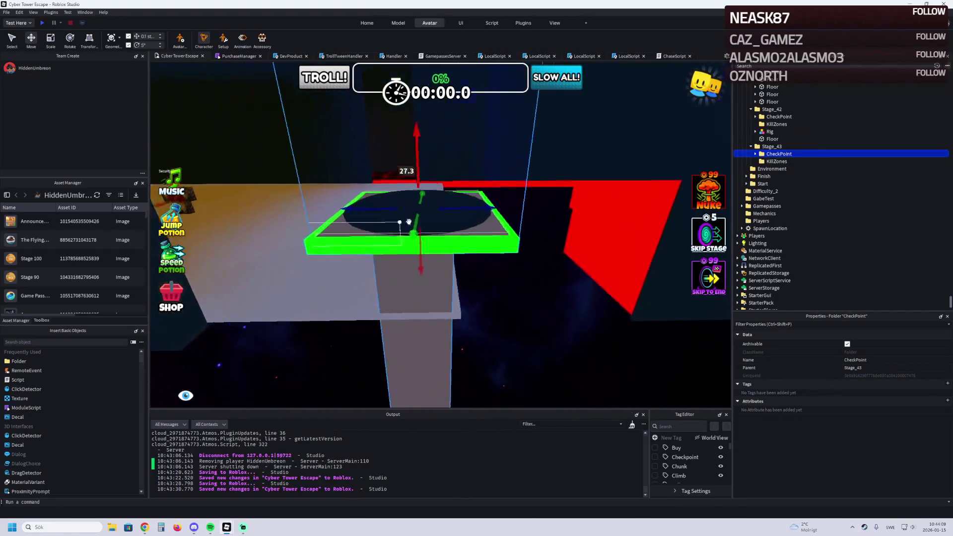
pyautogui.moveTo(481, 197)
pyautogui.mouseDown()
pyautogui.moveTo(491, 197)
pyautogui.moveTo(454, 197)
pyautogui.moveTo(471, 199)
pyautogui.moveTo(495, 237)
pyautogui.moveTo(432, 239)
pyautogui.moveTo(371, 293)
pyautogui.moveTo(372, 238)
pyautogui.mouseUp()
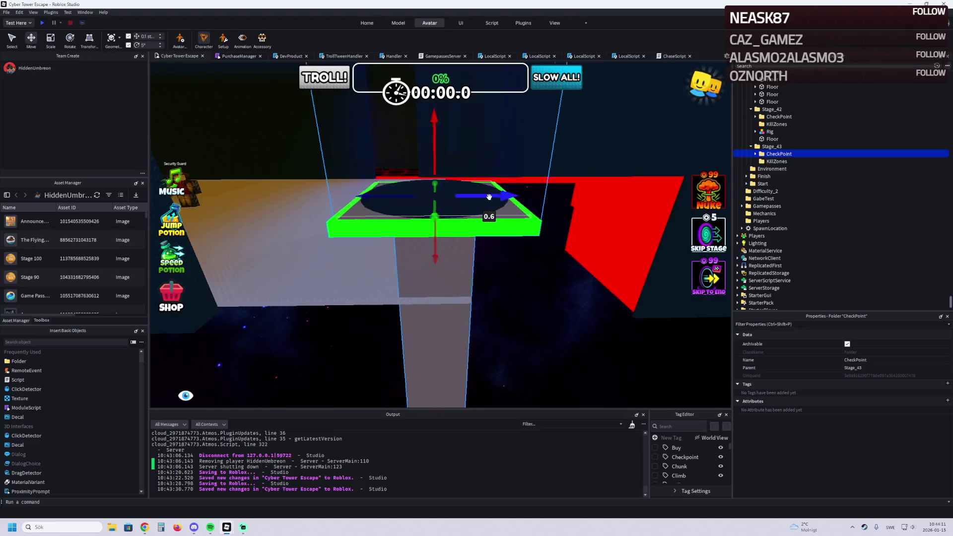
pyautogui.press('d')
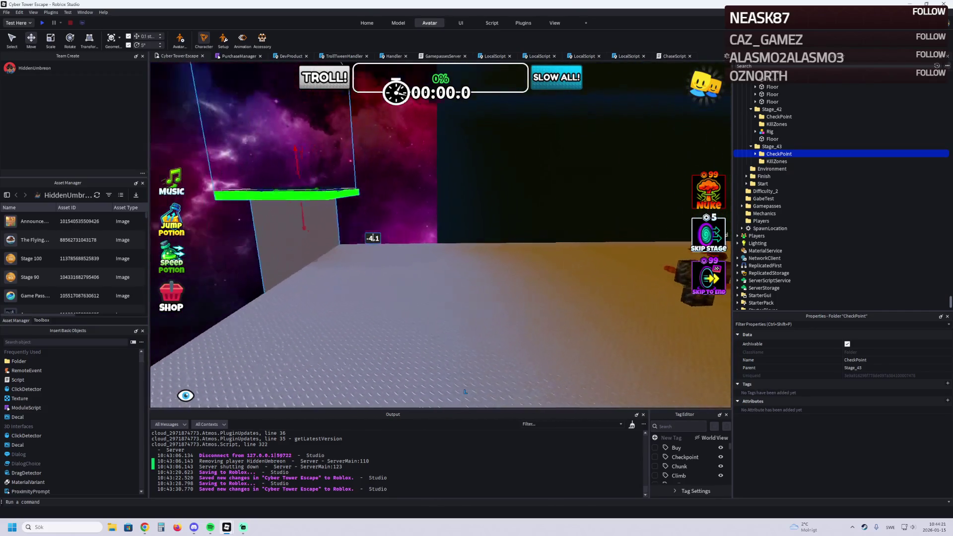
# Step: Expand Stage_43's Checkpoint down to CheckpointProperties and set Number to 43
pyautogui.click(755, 154)
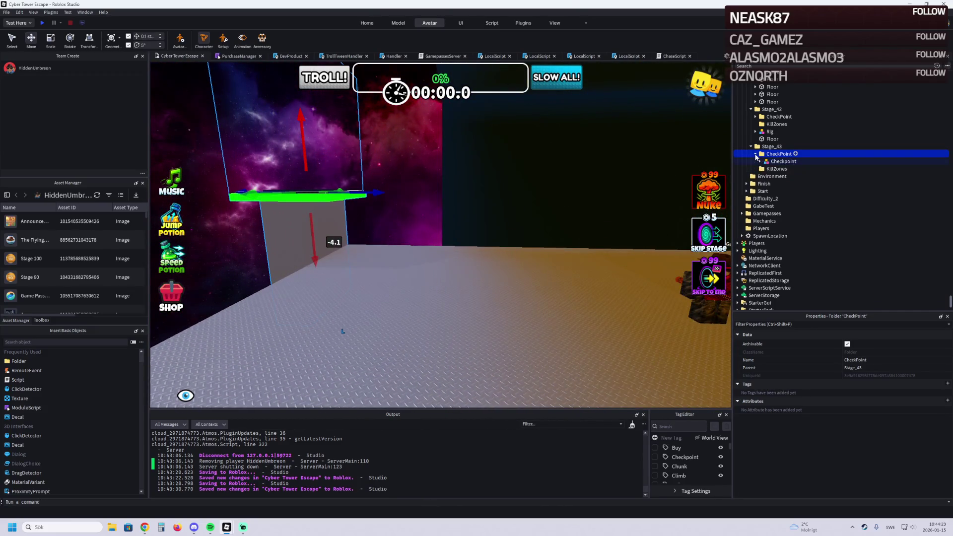
pyautogui.click(761, 161)
pyautogui.click(765, 214)
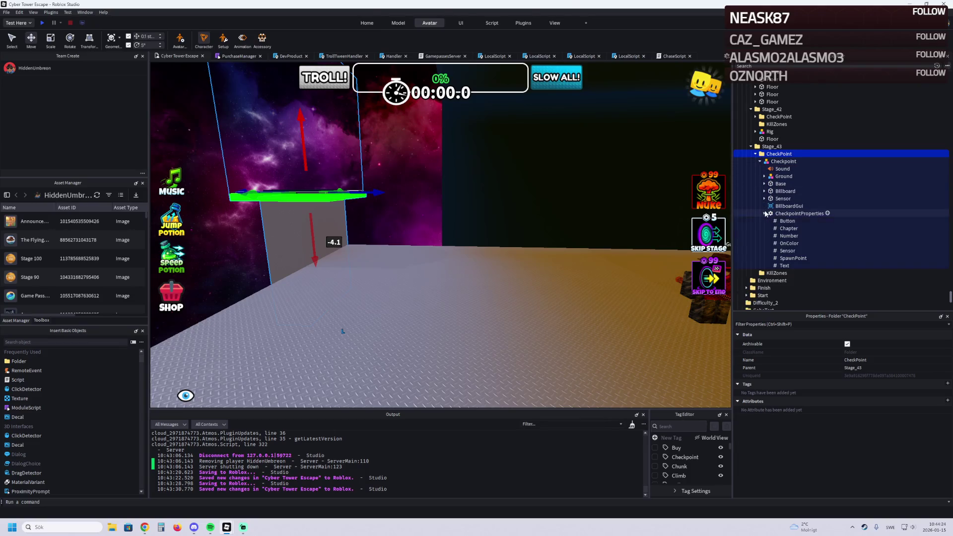
pyautogui.click(789, 236)
pyautogui.click(878, 384)
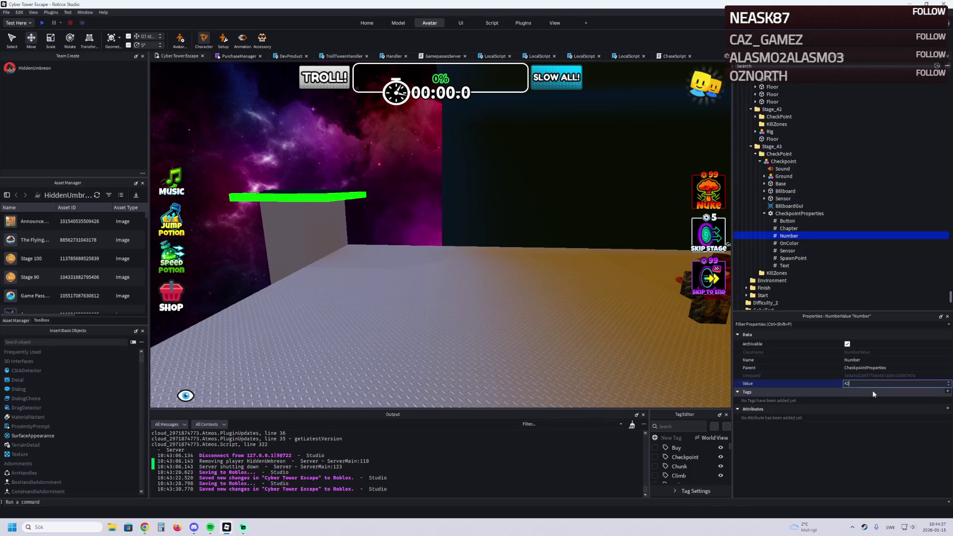
pyautogui.scroll(5, 368, 193)
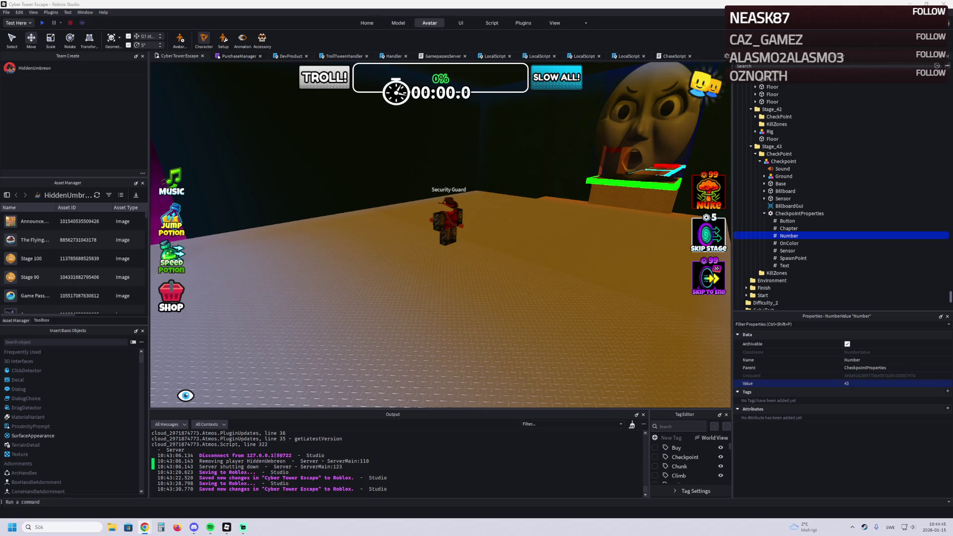
# Step: Expand the Stage_42 rig's Hellfire Slugger sword and inspect SwordMain's Sparkles
pyautogui.click(768, 131)
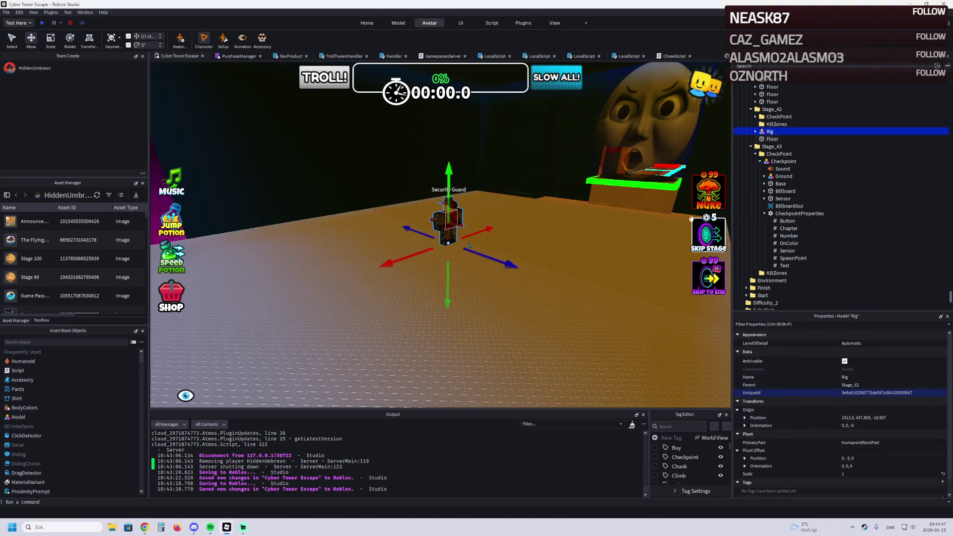
pyautogui.click(756, 132)
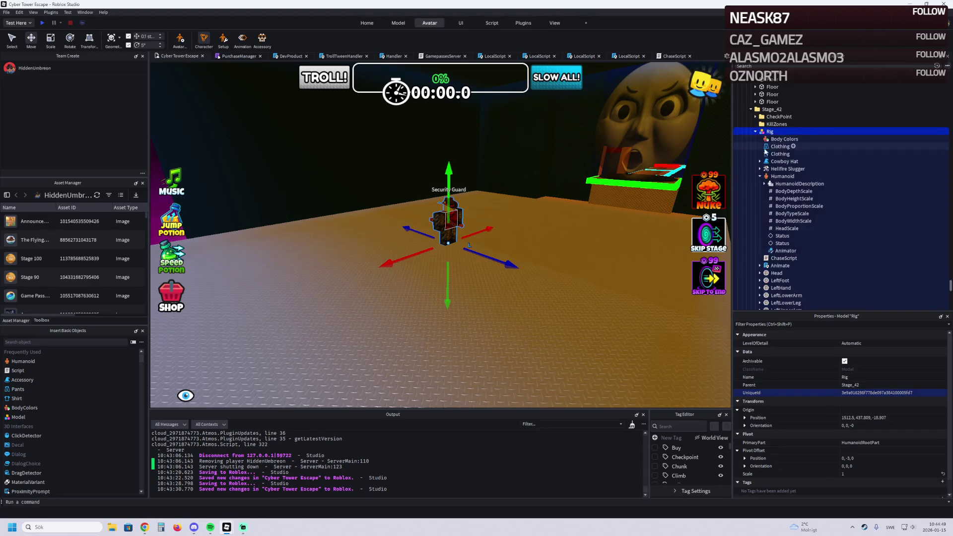
pyautogui.click(760, 176)
pyautogui.click(760, 169)
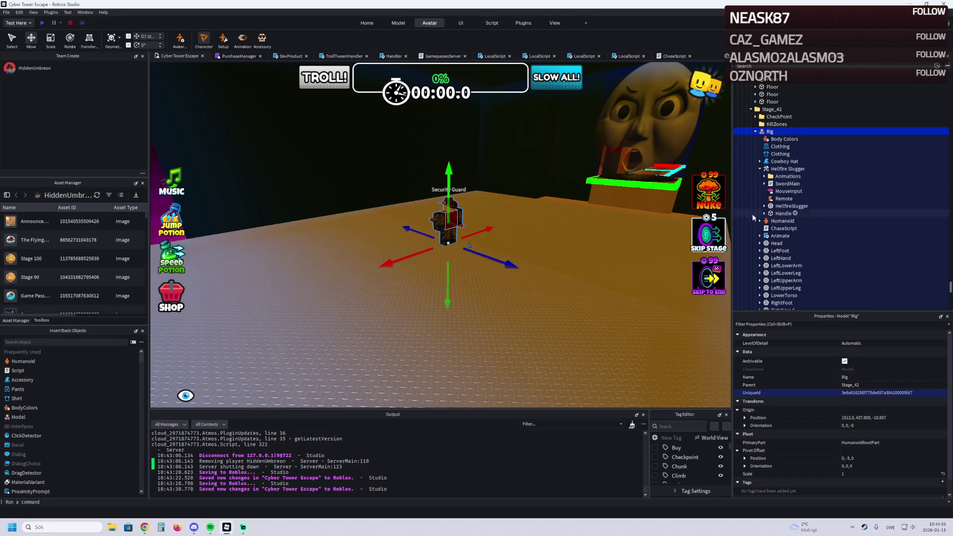
pyautogui.click(765, 184)
pyautogui.click(780, 192)
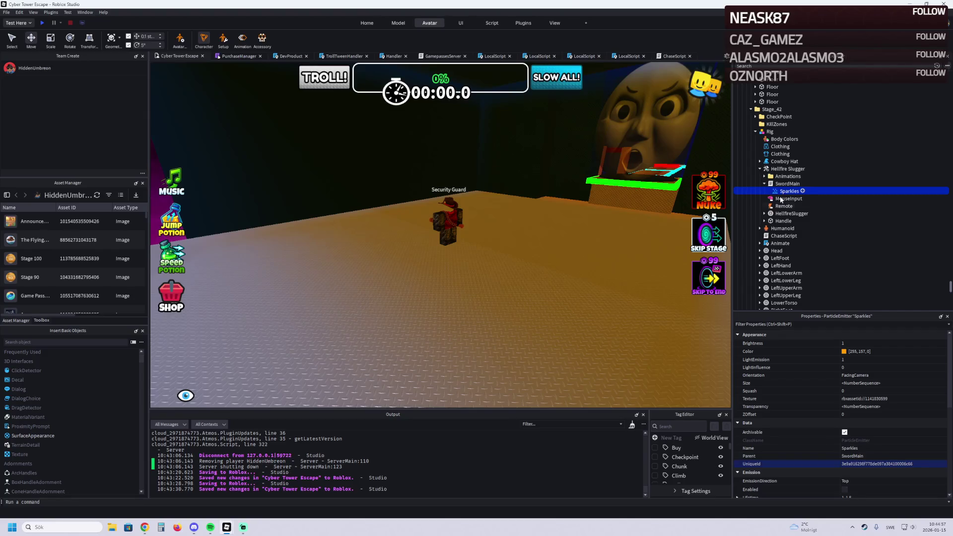
pyautogui.click(765, 184)
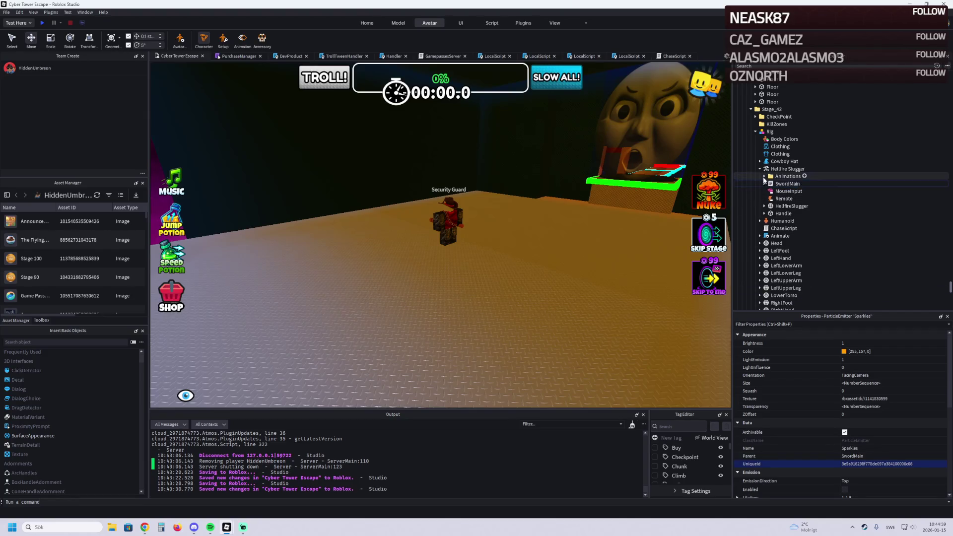
# Step: Set the sword Handle's Trail WidthScale to 0.25
pyautogui.click(764, 213)
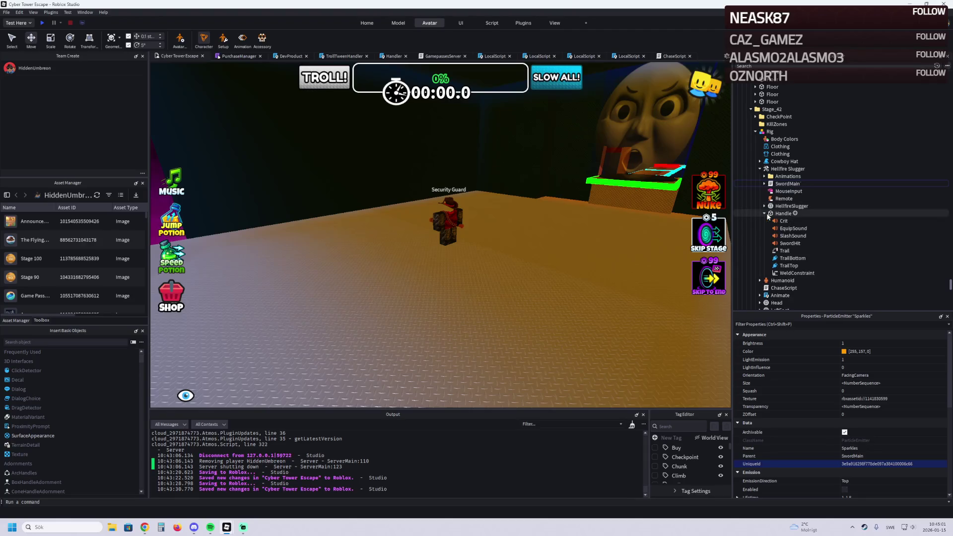
pyautogui.click(789, 265)
pyautogui.click(784, 251)
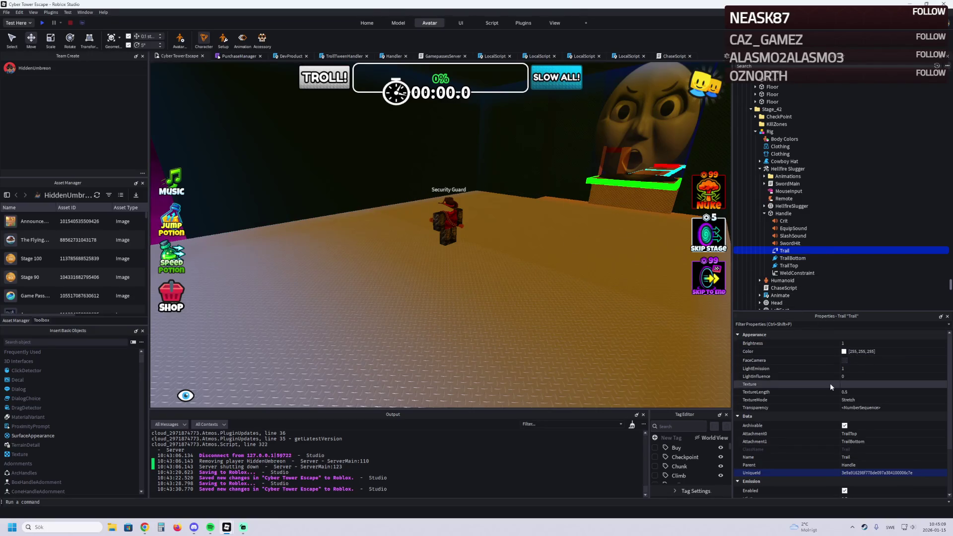
pyautogui.scroll(-3, 879, 443)
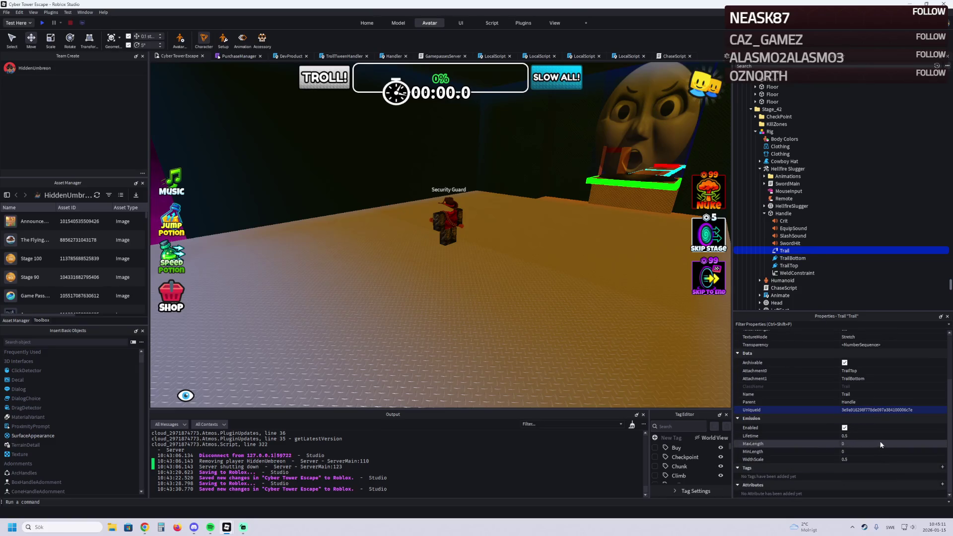
pyautogui.click(878, 459)
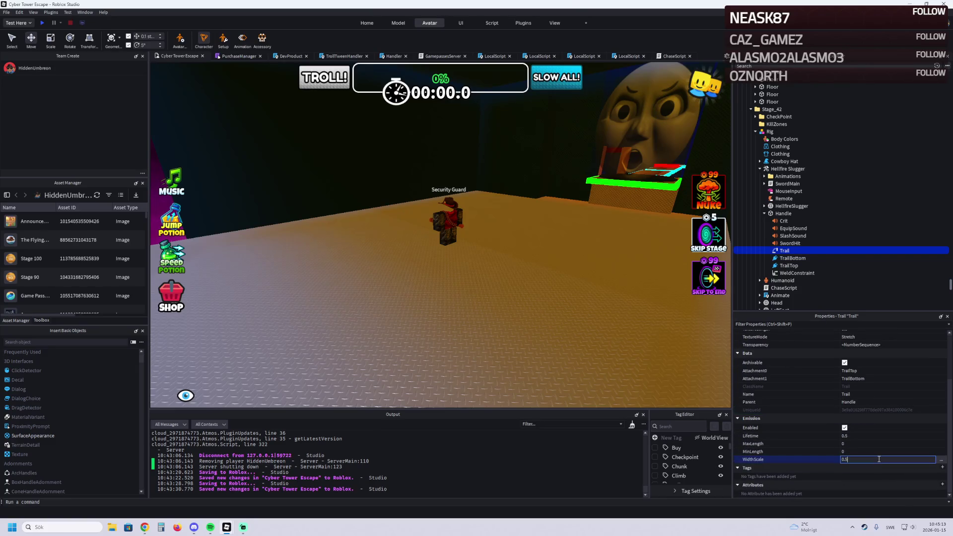
pyautogui.write('5')
pyautogui.press('Return')
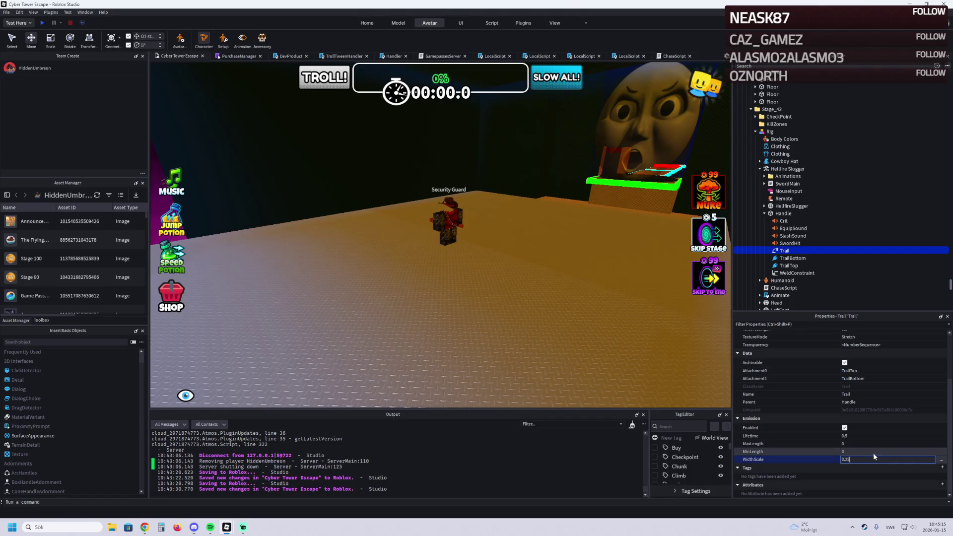
pyautogui.press('w')
pyautogui.press('a')
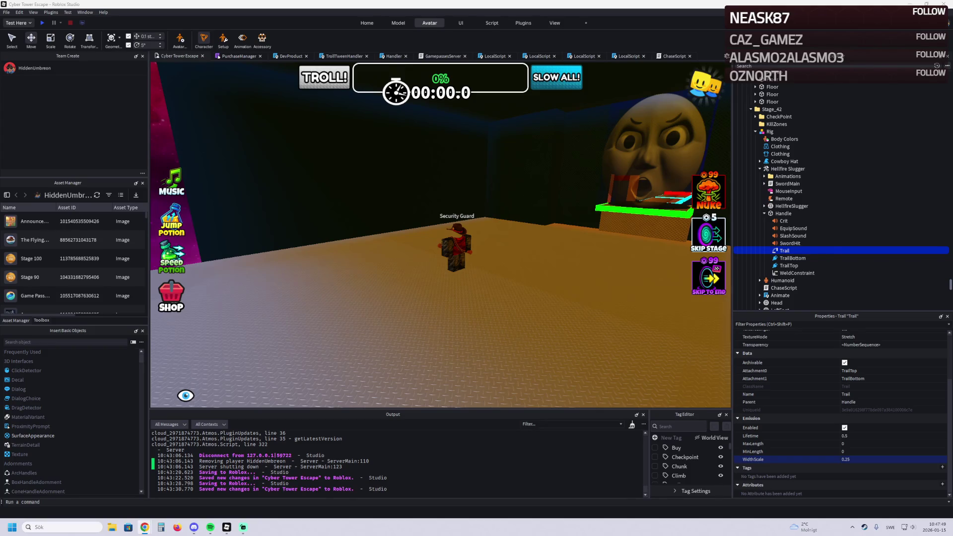
# Step: Fly the view past the Security Guard platform and select the dark wall part
pyautogui.press('w')
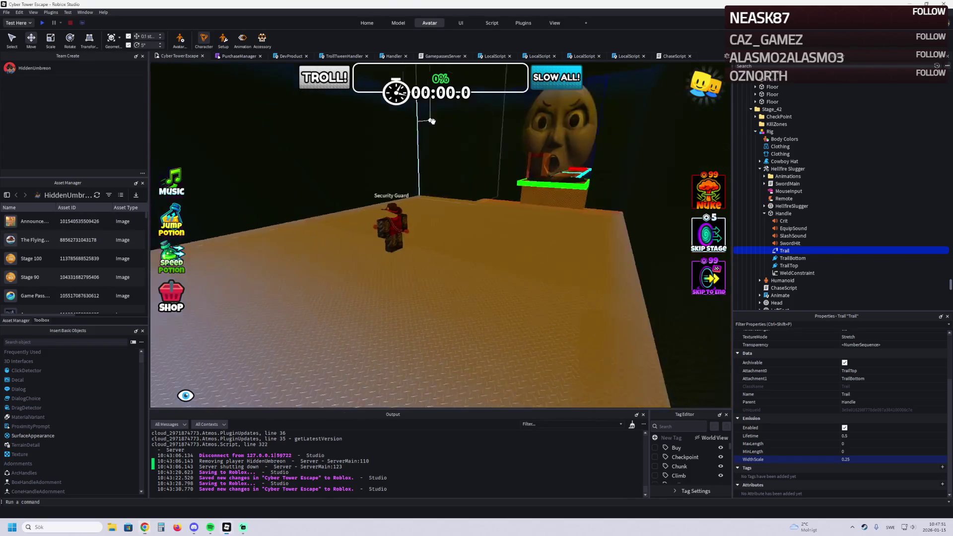
pyautogui.press('w')
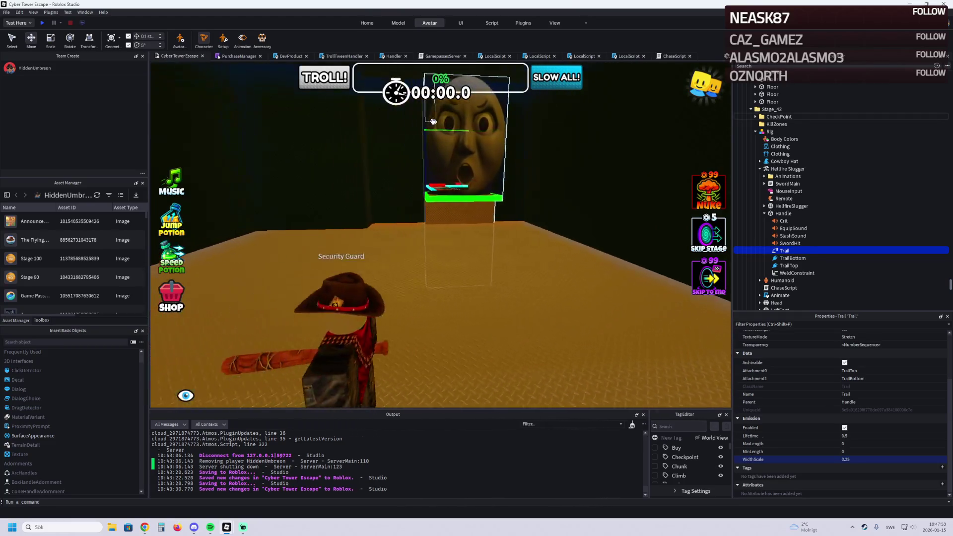
pyautogui.press('w')
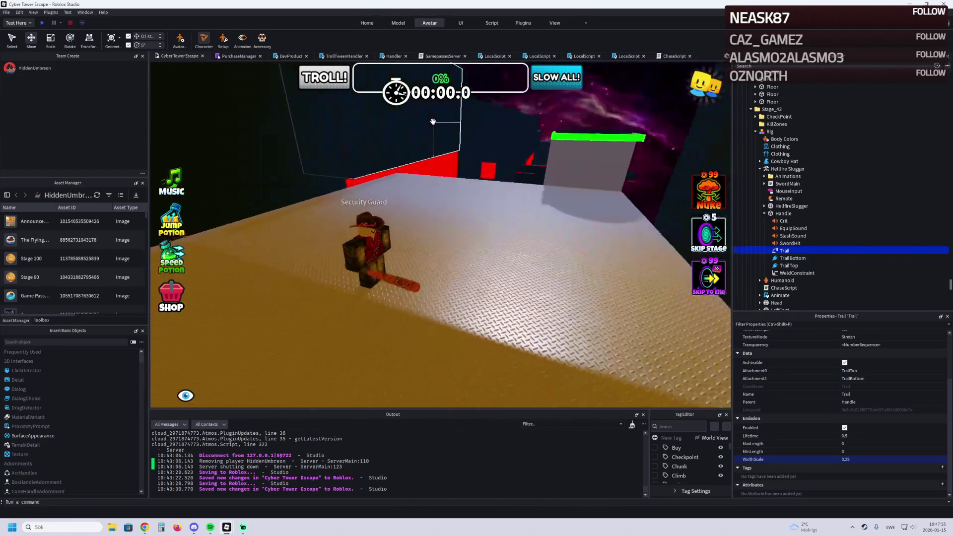
pyautogui.press('w')
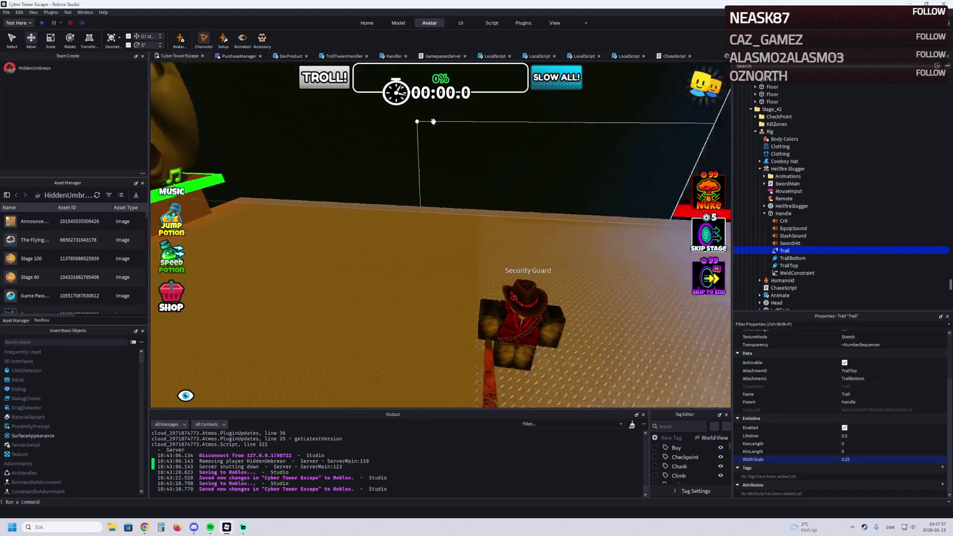
pyautogui.press('w')
pyautogui.click(436, 124)
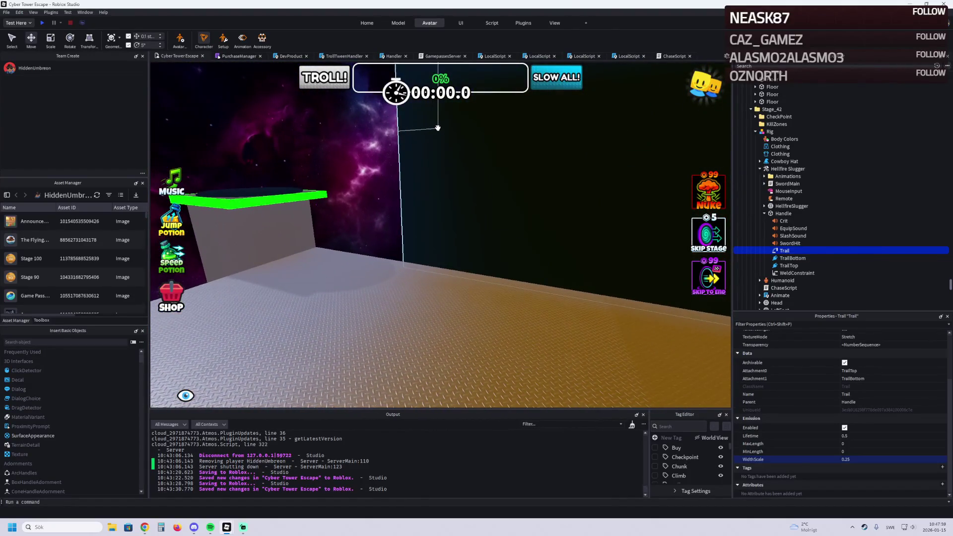
# Step: Orbit around the wall edge and back out to frame the Security Guard
pyautogui.press('a')
pyautogui.hotkey('ctrl', '1')
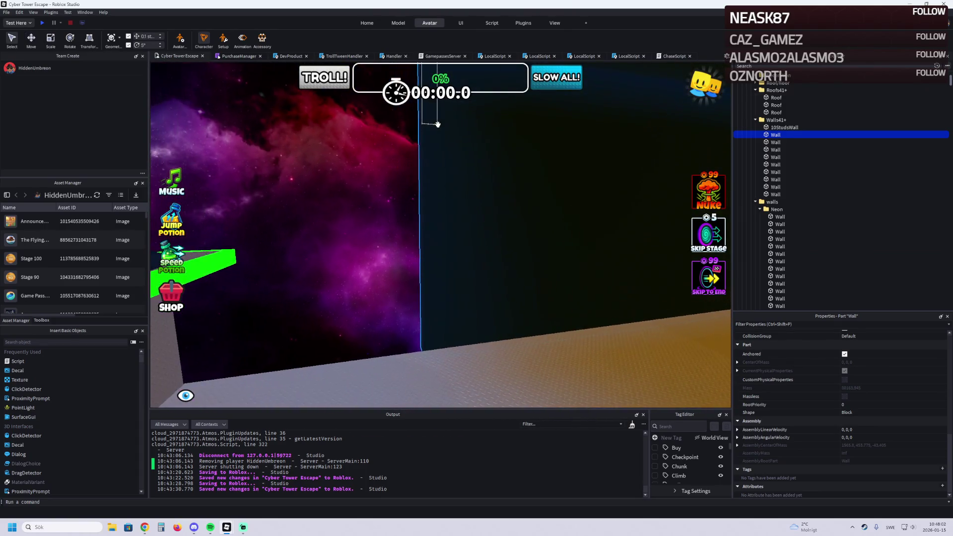
pyautogui.press('a')
pyautogui.hotkey('ctrl', '3')
pyautogui.moveTo(444, 128); pyautogui.dragTo(294, 171)
pyautogui.press('d')
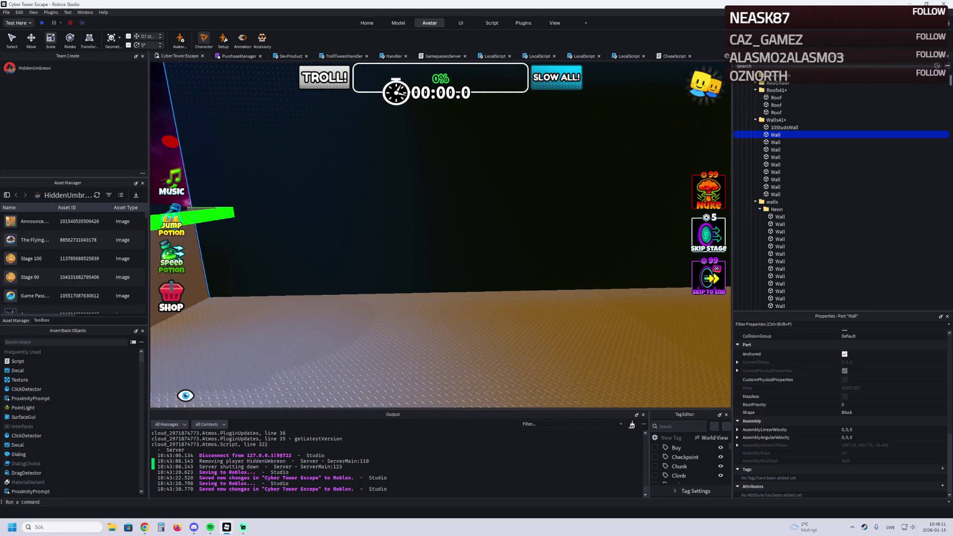
pyautogui.press('s')
pyautogui.press('w')
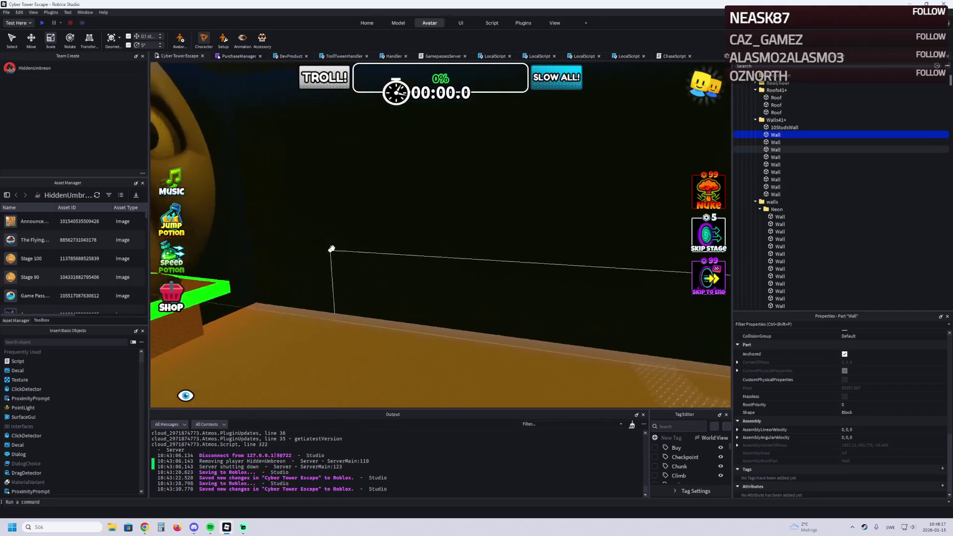
pyautogui.press('s')
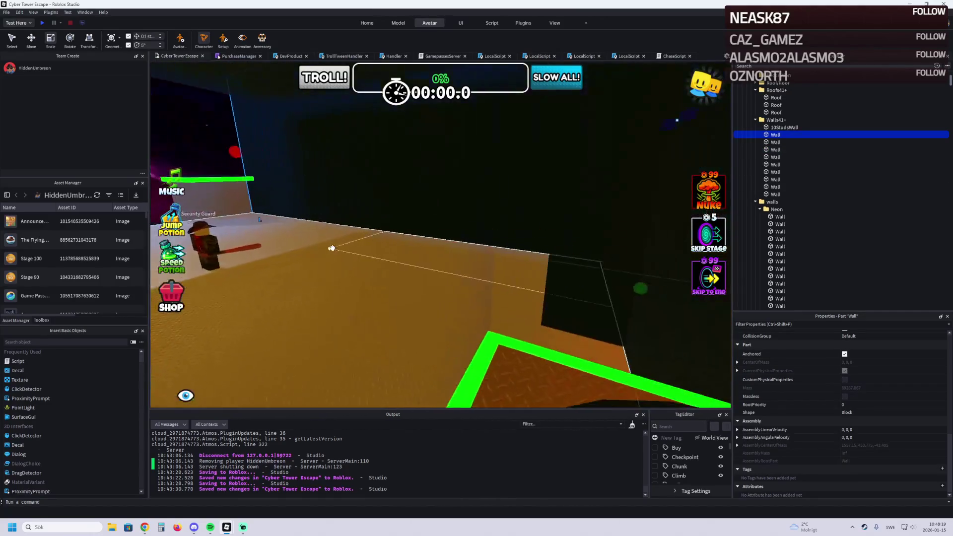
pyautogui.press('s')
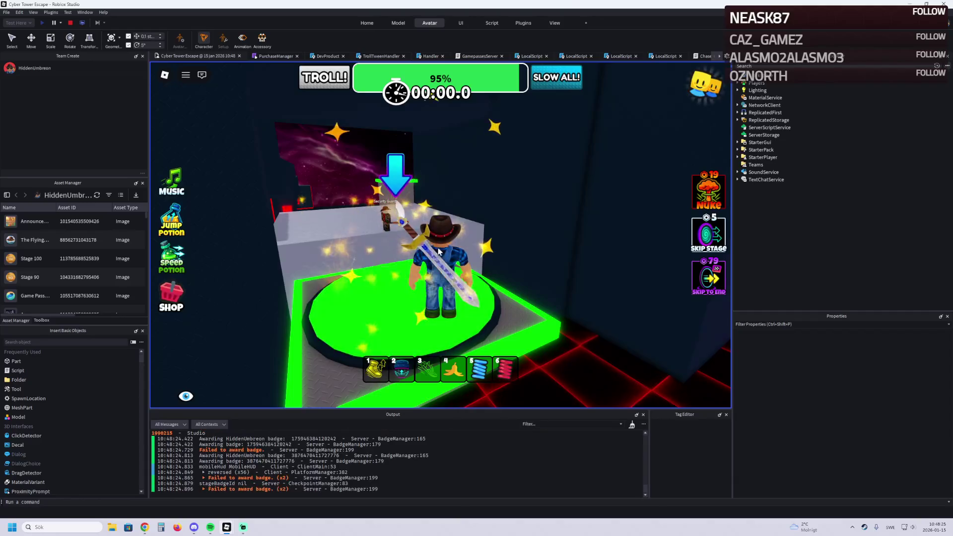
# Step: Run the avatar across the floor away from the chasing Security Guard
pyautogui.press('w')
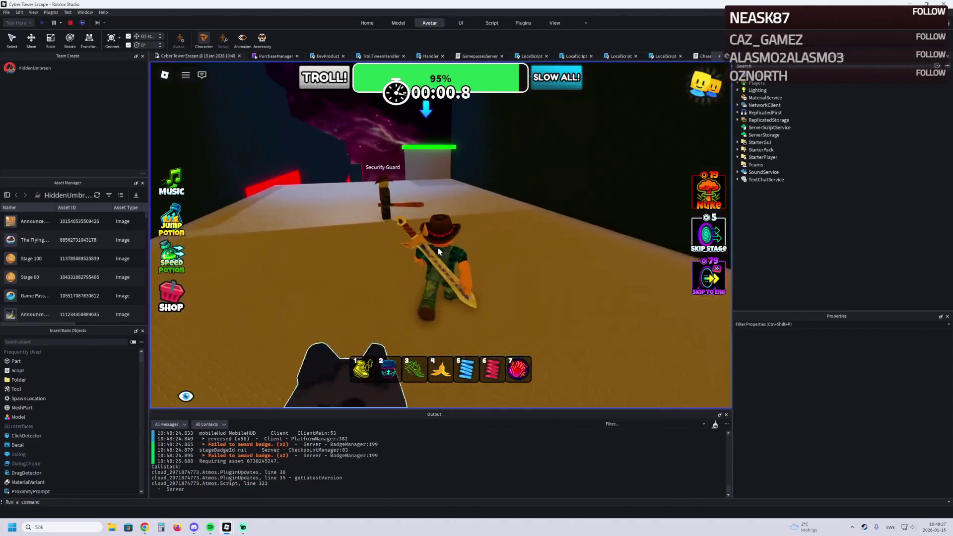
pyautogui.press('s')
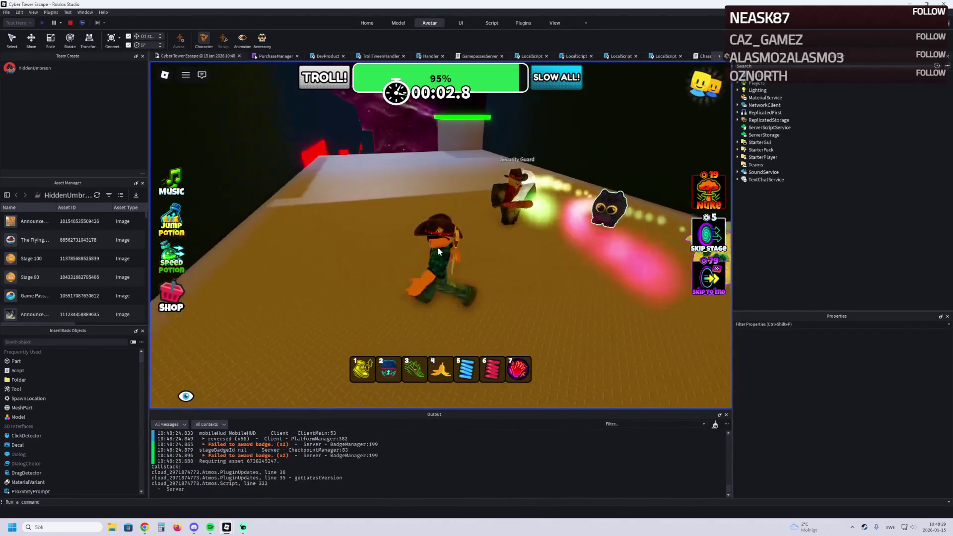
pyautogui.press('a')
pyautogui.press('a')
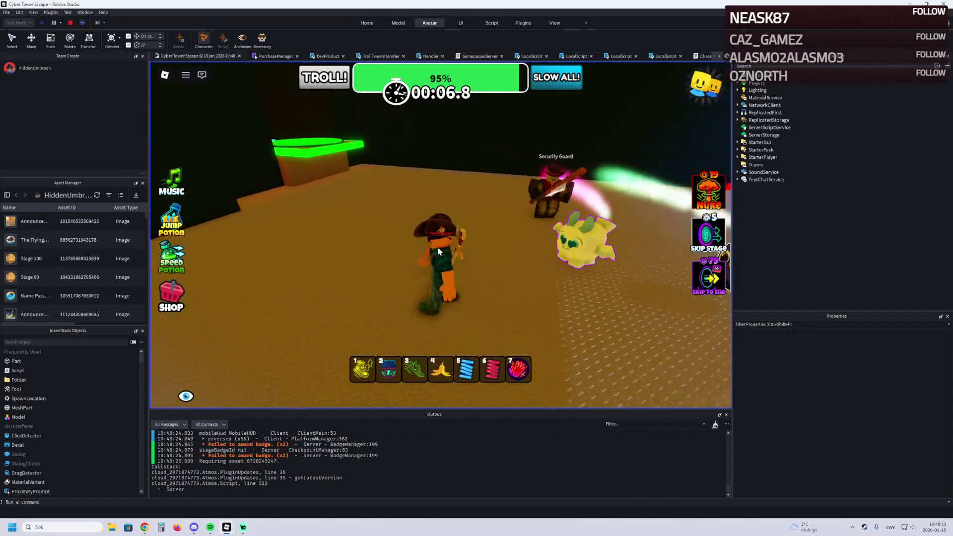
pyautogui.press('a')
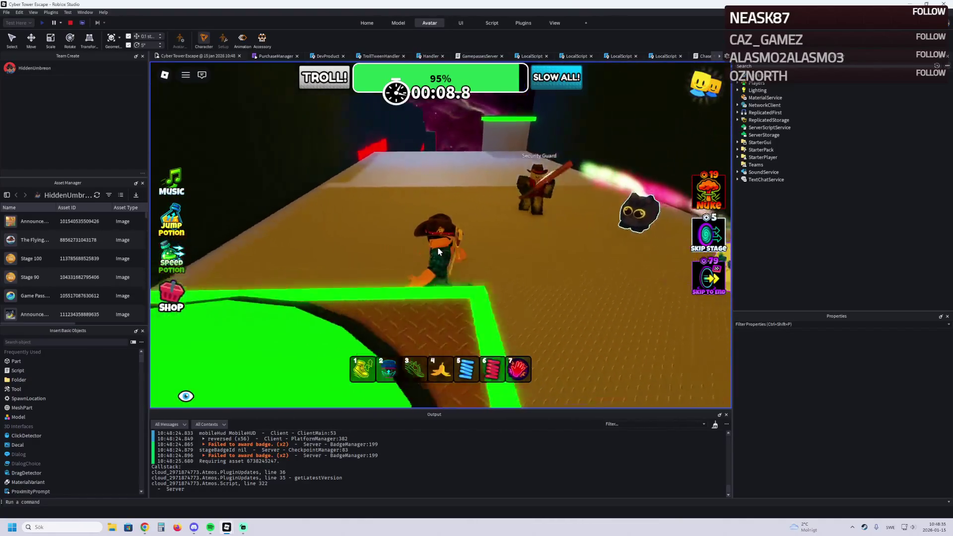
pyautogui.press('a')
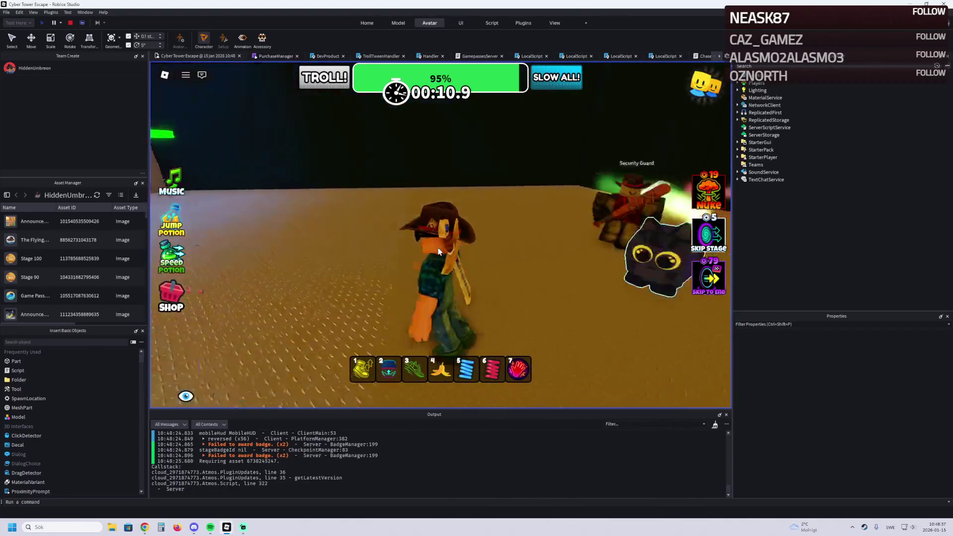
pyautogui.press('a')
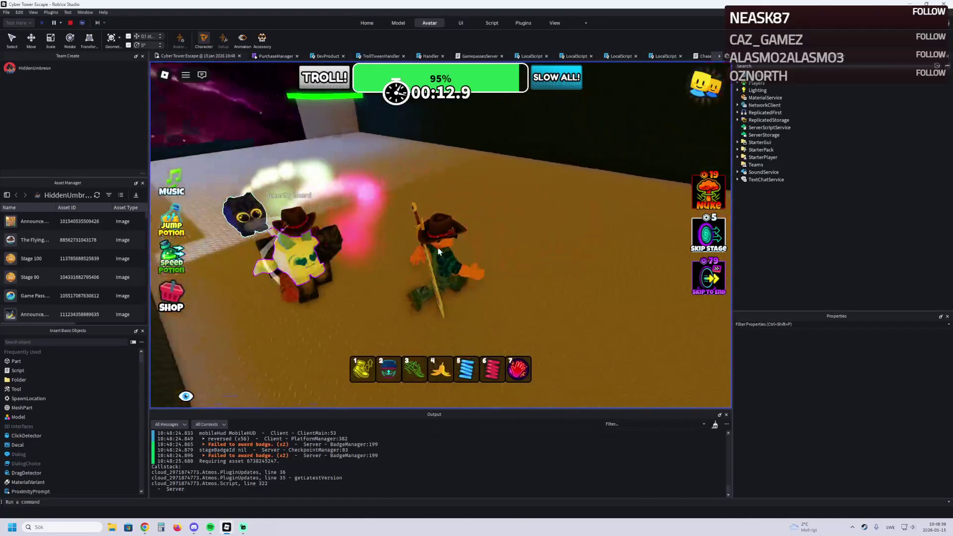
pyautogui.press('a')
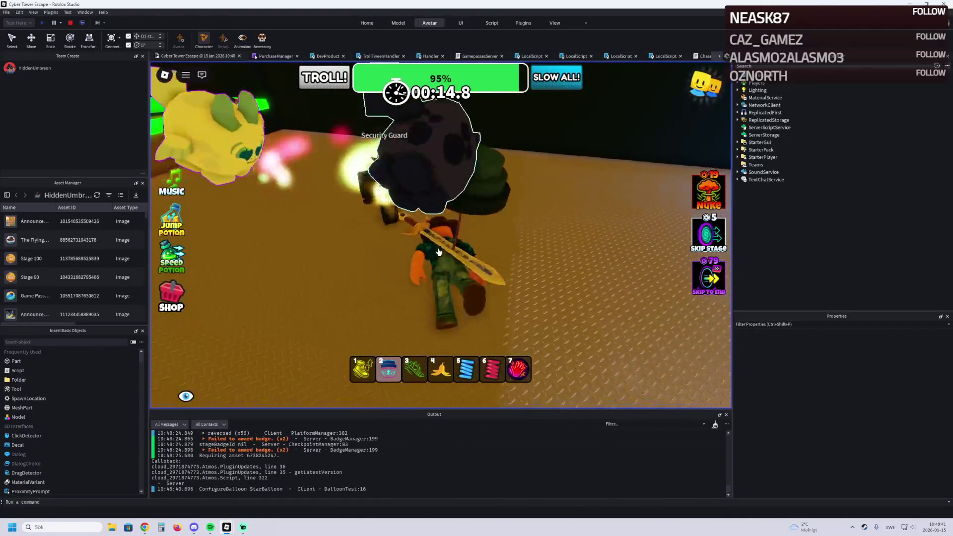
pyautogui.press('w')
pyautogui.press('a')
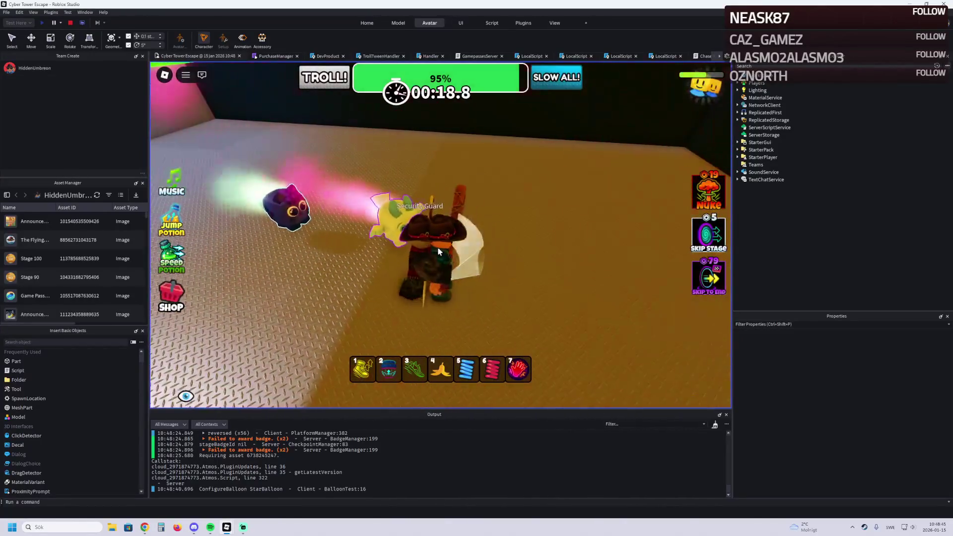
pyautogui.press('s')
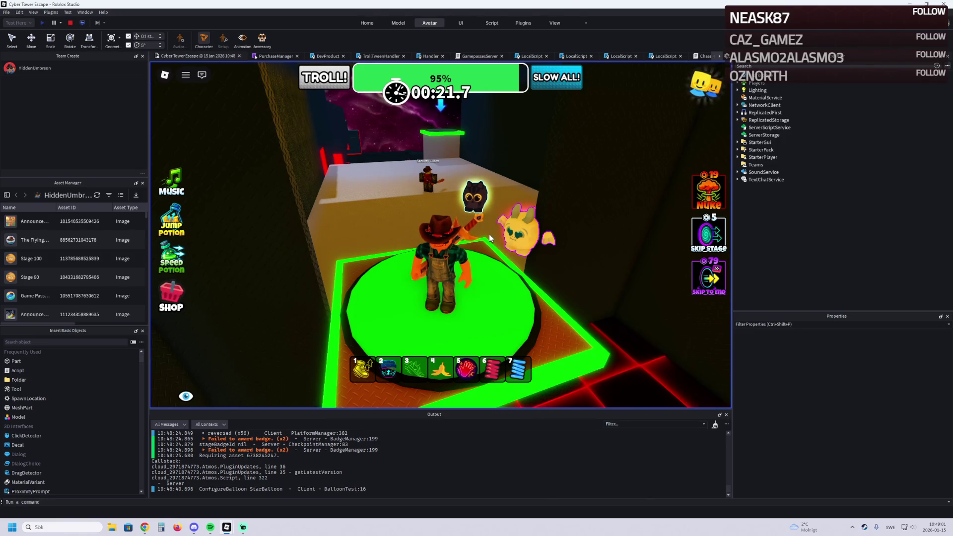
# Step: Swing the camera behind the avatar and walk onto the next green platform
pyautogui.press('Left')
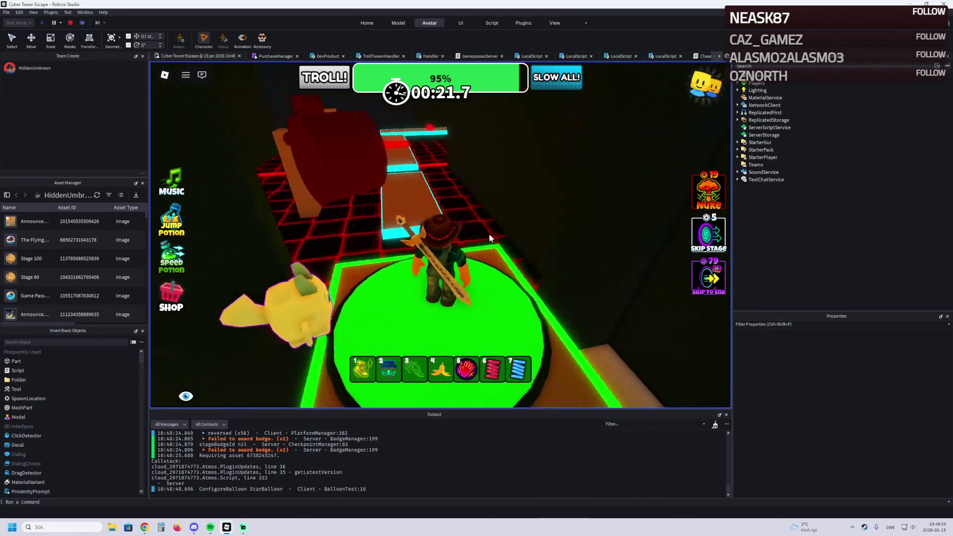
pyautogui.press('w')
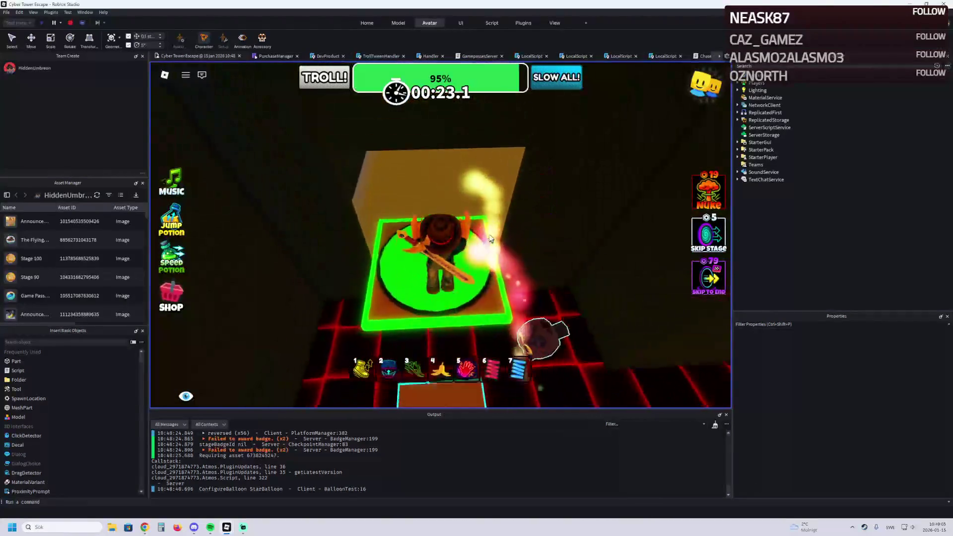
pyautogui.press('pageup')
pyautogui.press('w')
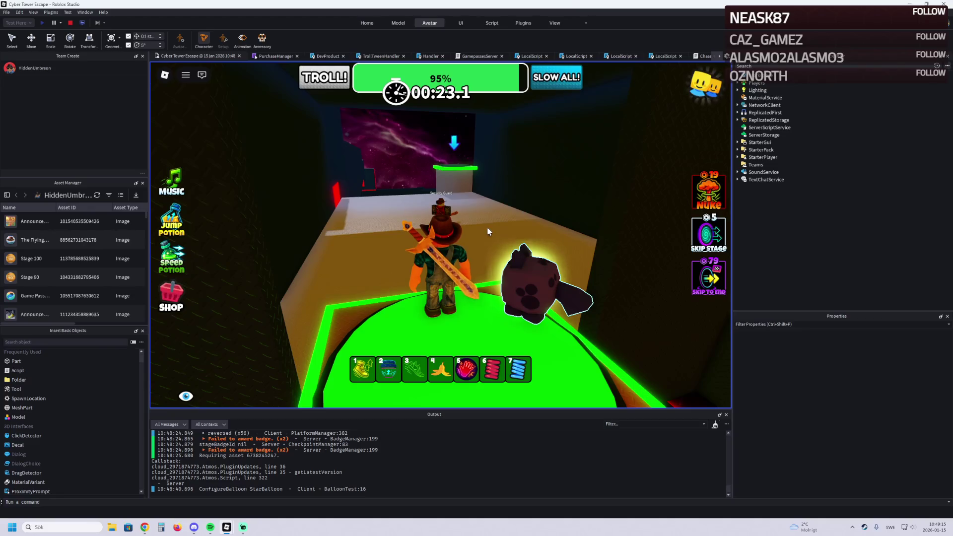
# Step: Walk and jump onto the green platform, turning the camera toward the Security Guard
pyautogui.press('d')
pyautogui.press('w')
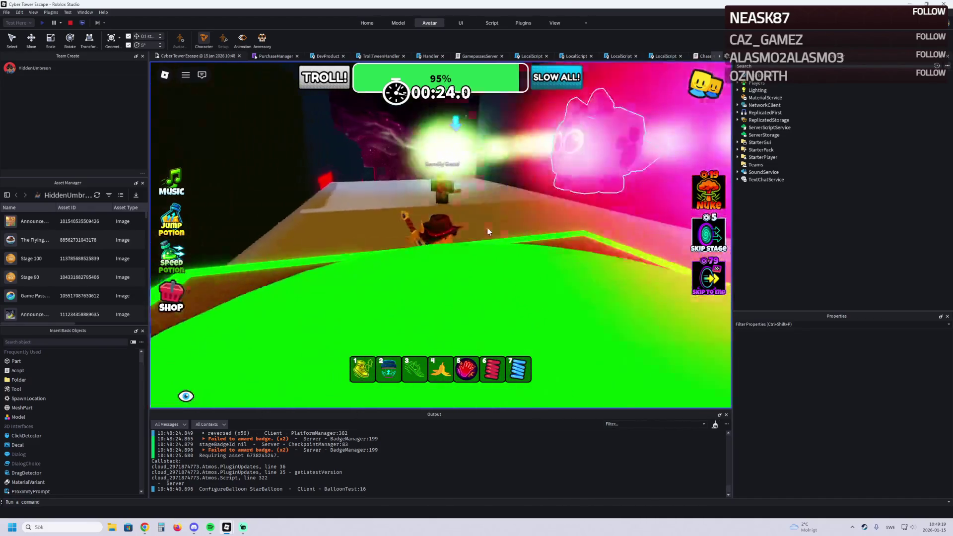
pyautogui.press('w')
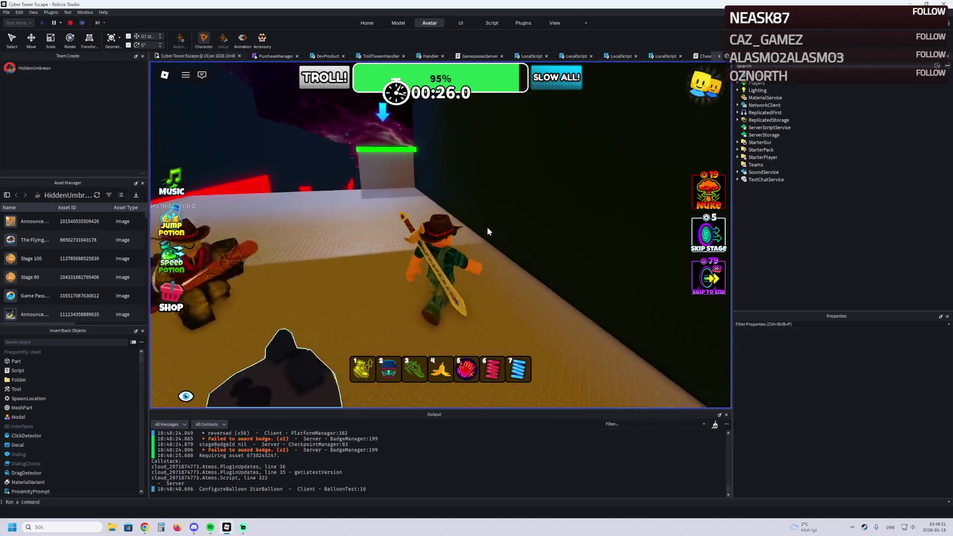
pyautogui.press('w')
pyautogui.press('space')
pyautogui.press('Left')
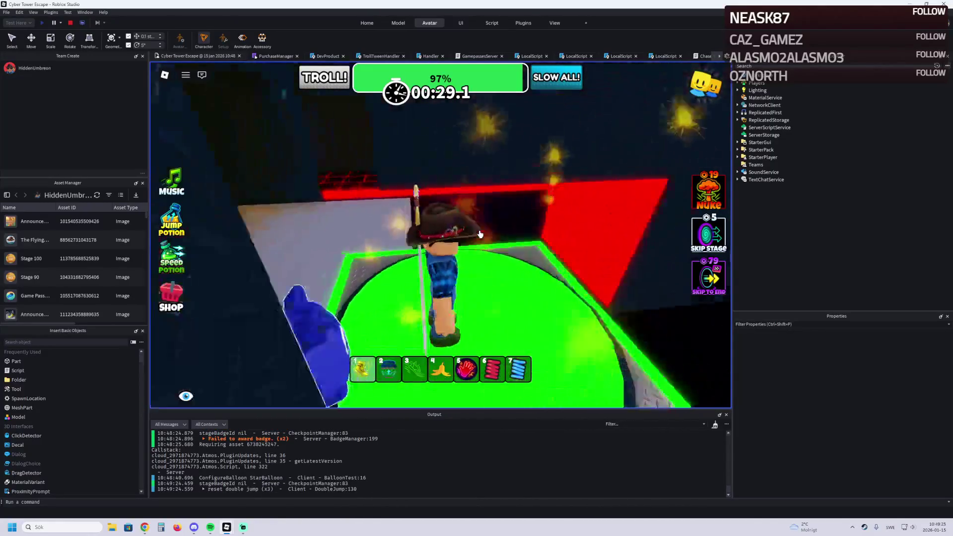
pyautogui.press('Left')
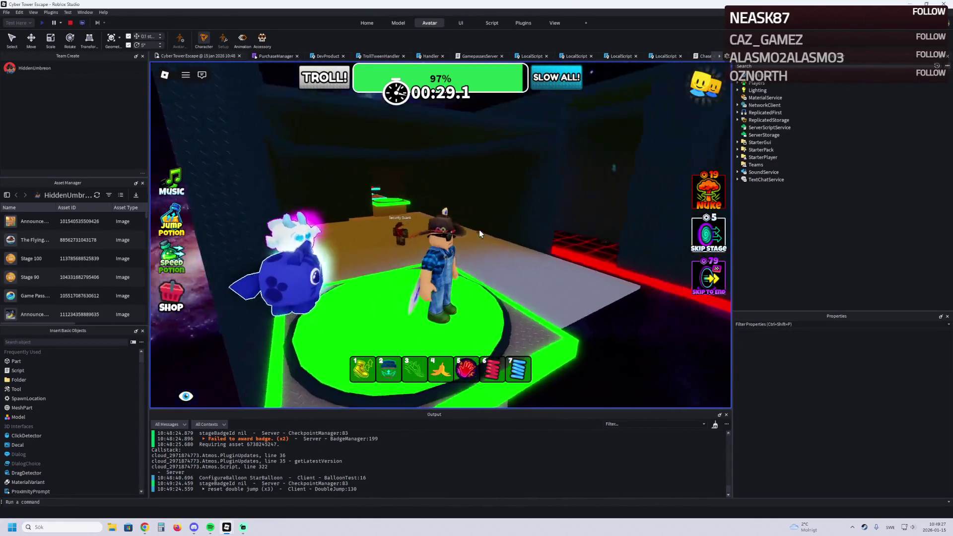
pyautogui.press('Left')
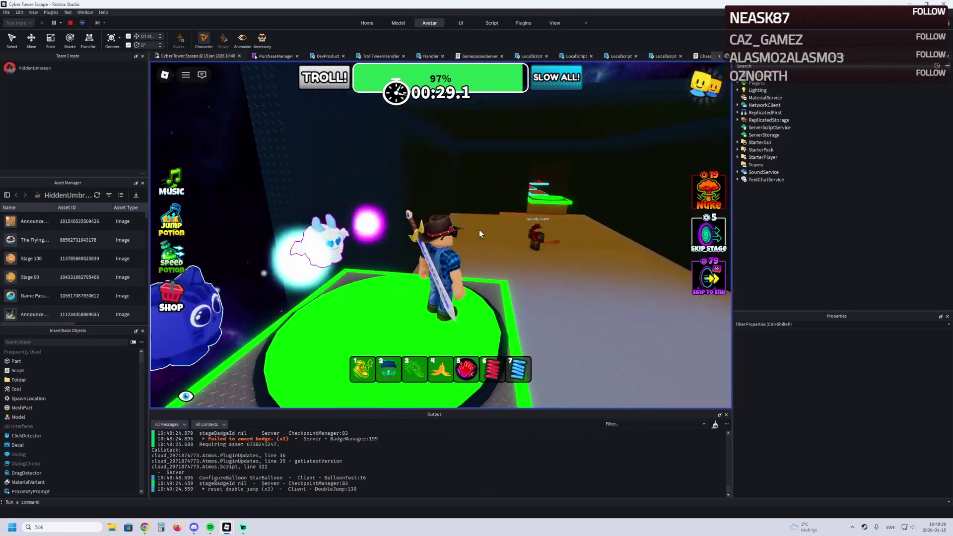
# Step: Equip the red glove with 5, slap the Security Guard, then circle around it
pyautogui.press('5')
pyautogui.press('w')
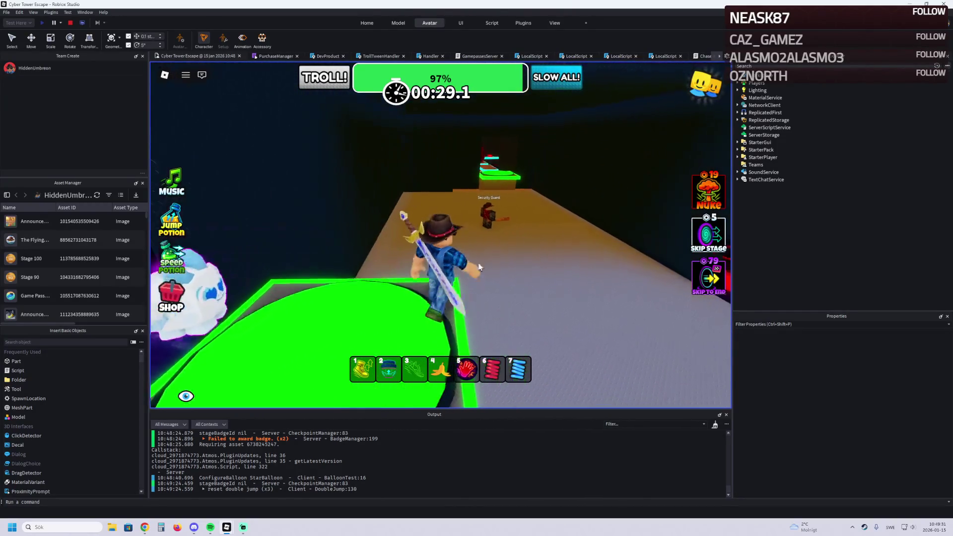
pyautogui.click(494, 224)
pyautogui.press('w')
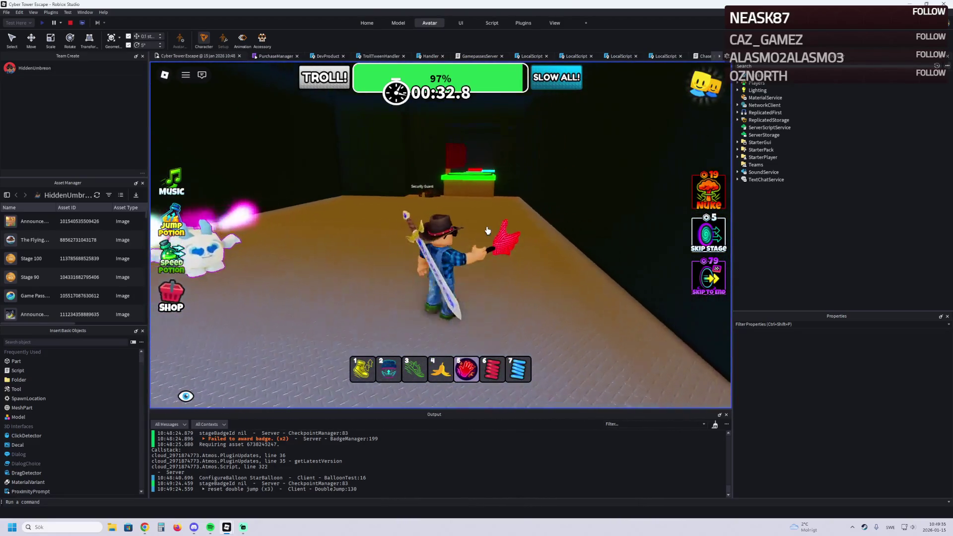
pyautogui.press('w')
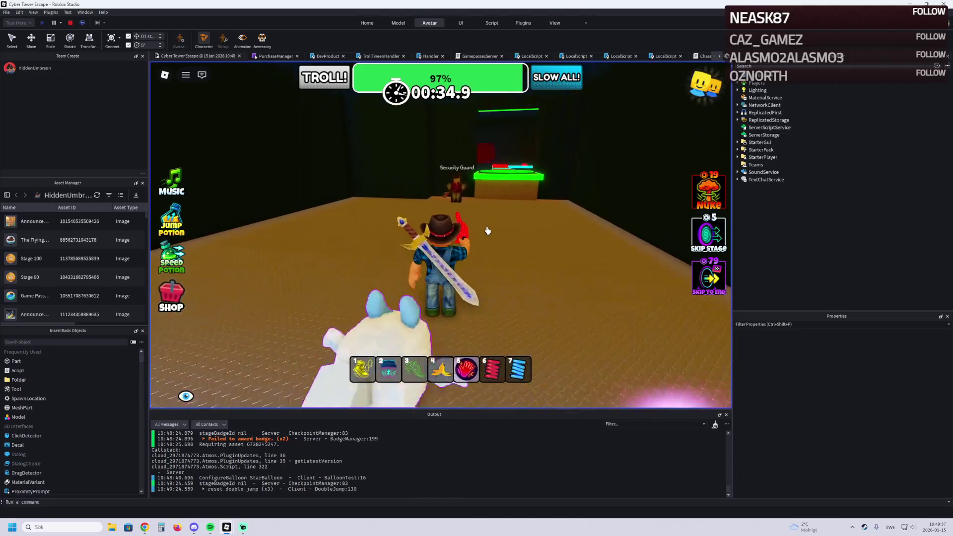
pyautogui.press('w')
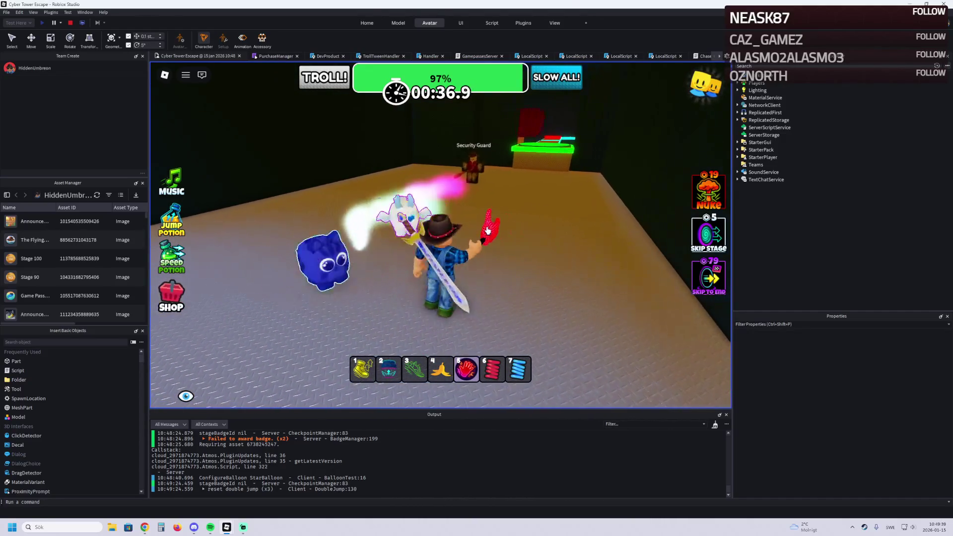
pyautogui.press('w')
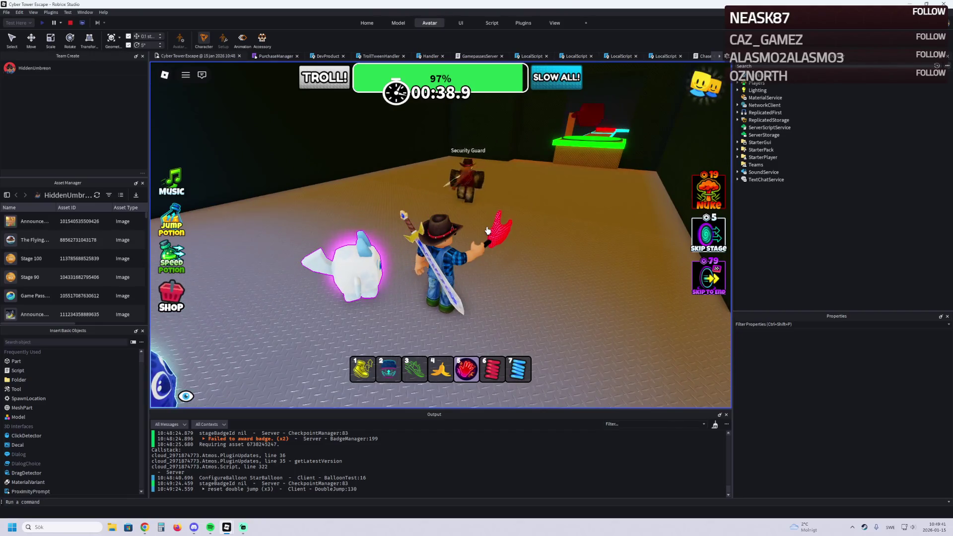
pyautogui.press('w')
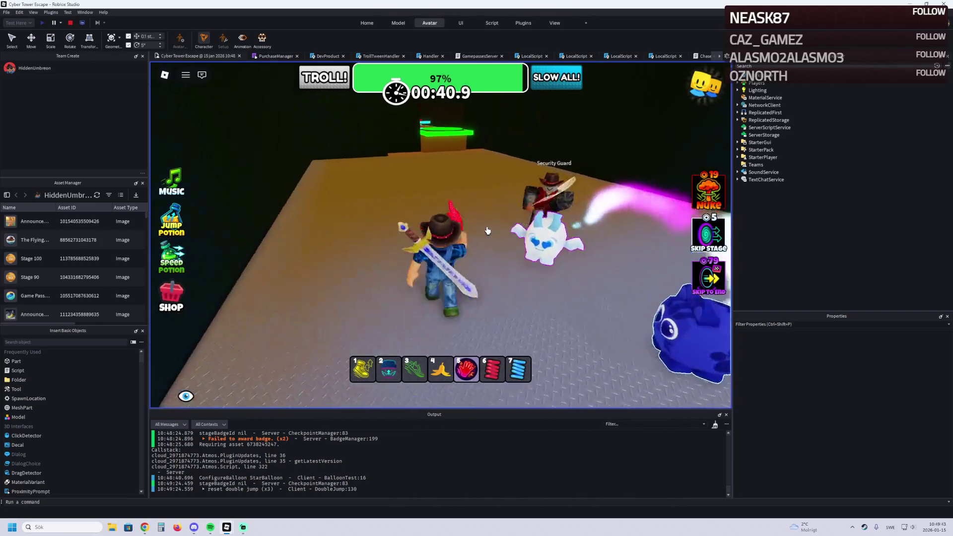
pyautogui.press('w')
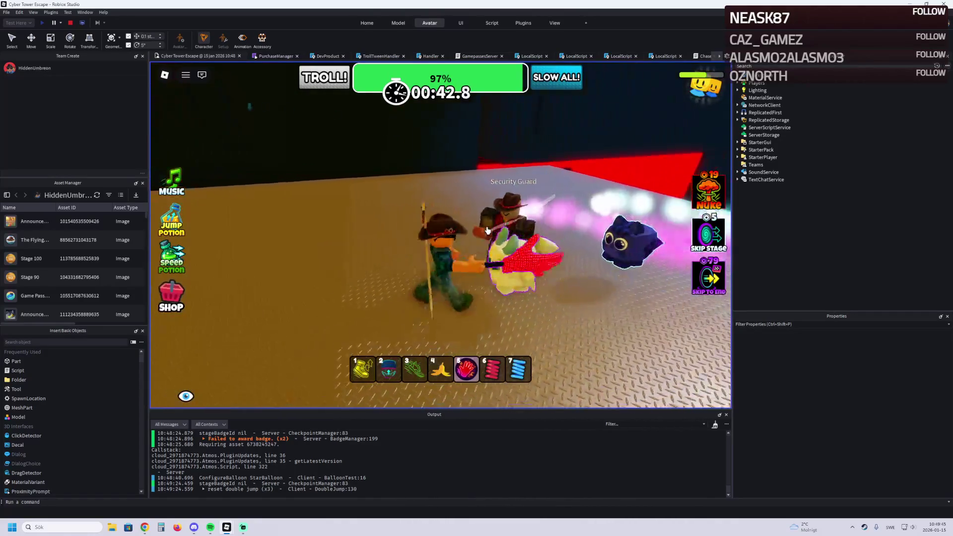
pyautogui.press('w')
pyautogui.press('w')
pyautogui.press('w')
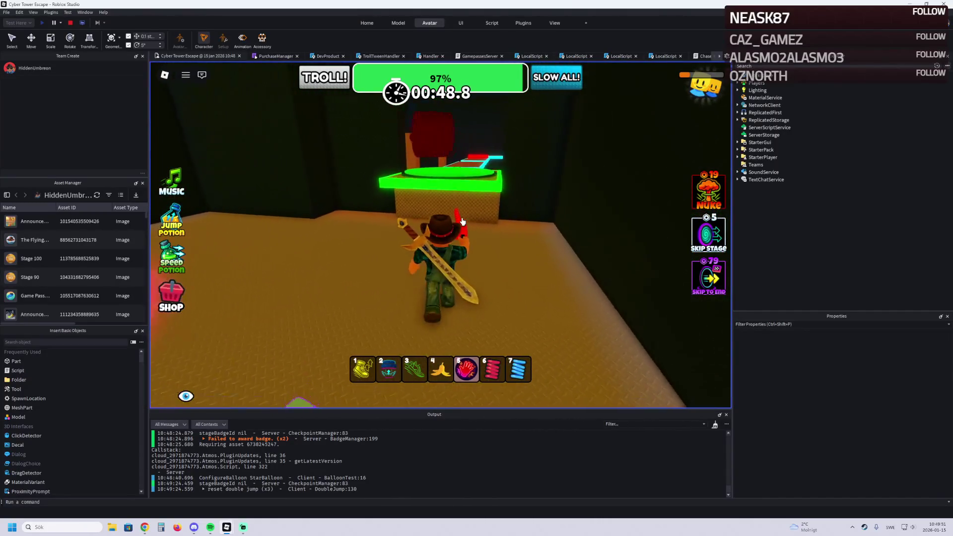
# Step: Jump back onto the green platform and stop the playtest
pyautogui.press('w')
pyautogui.press('space')
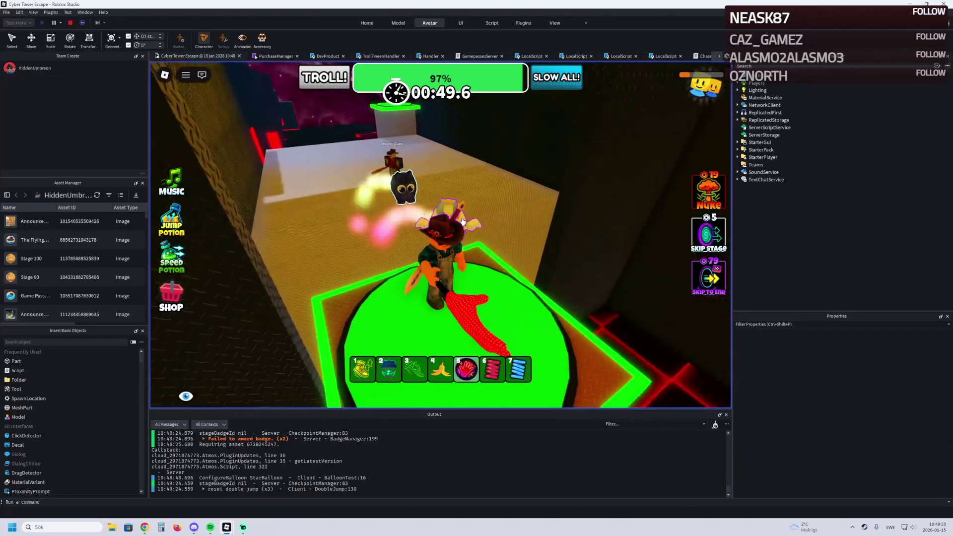
pyautogui.press('w')
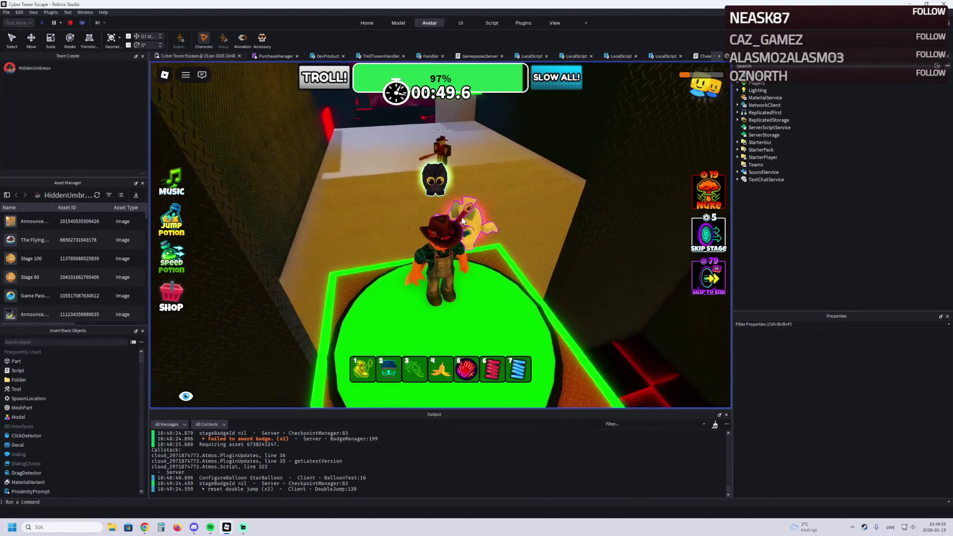
pyautogui.click(72, 23)
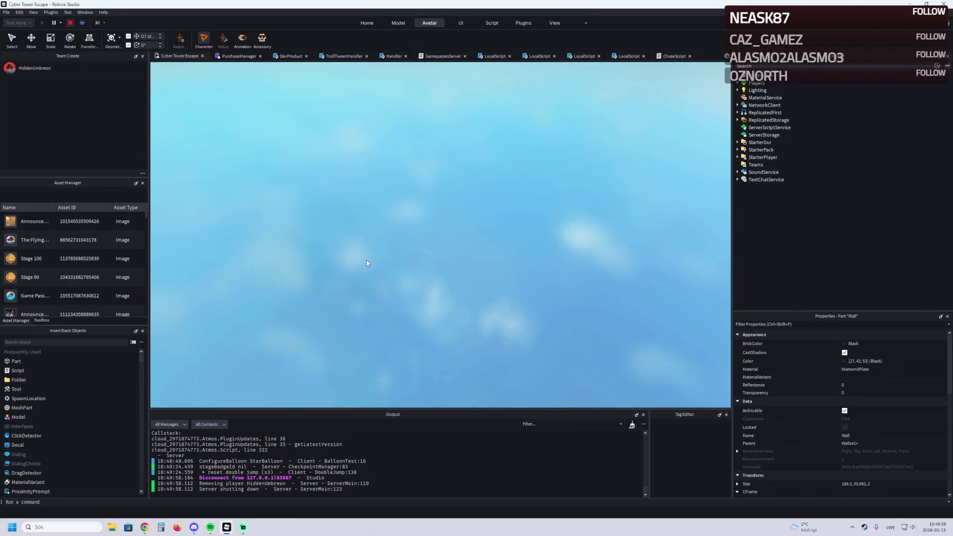
# Step: Zoom in, fly through the face wall into the neon room and select the green neon Wall strip
pyautogui.scroll(5, 363, 259)
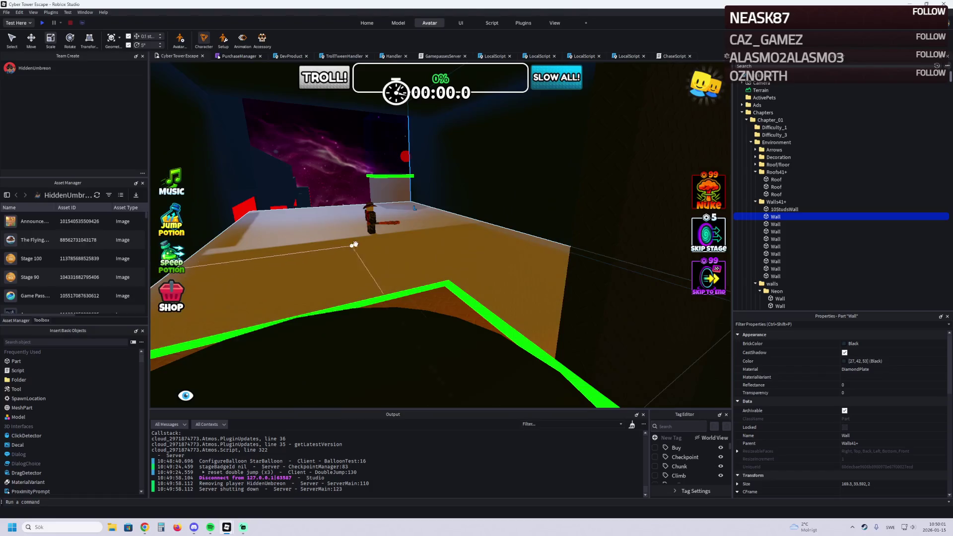
pyautogui.scroll(5, 377, 235)
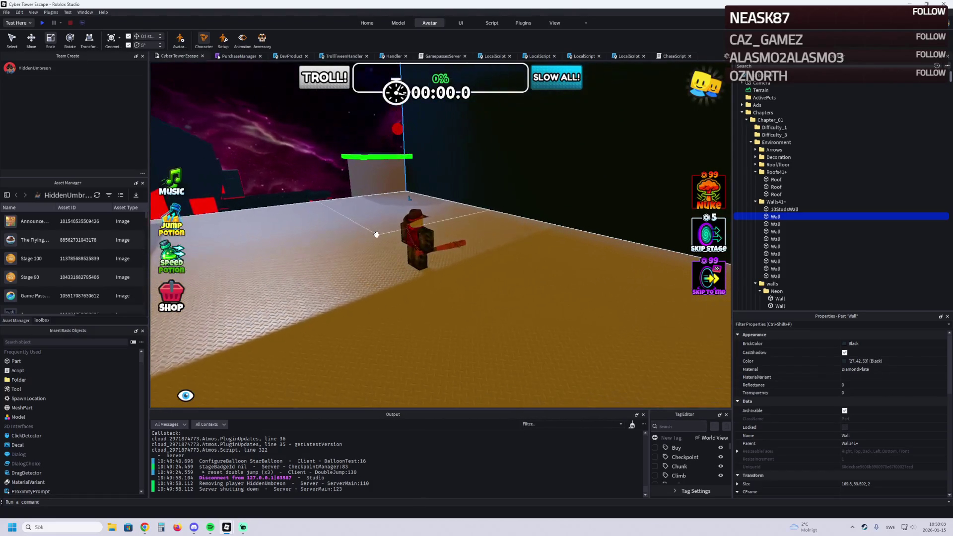
pyautogui.scroll(2, 376, 234)
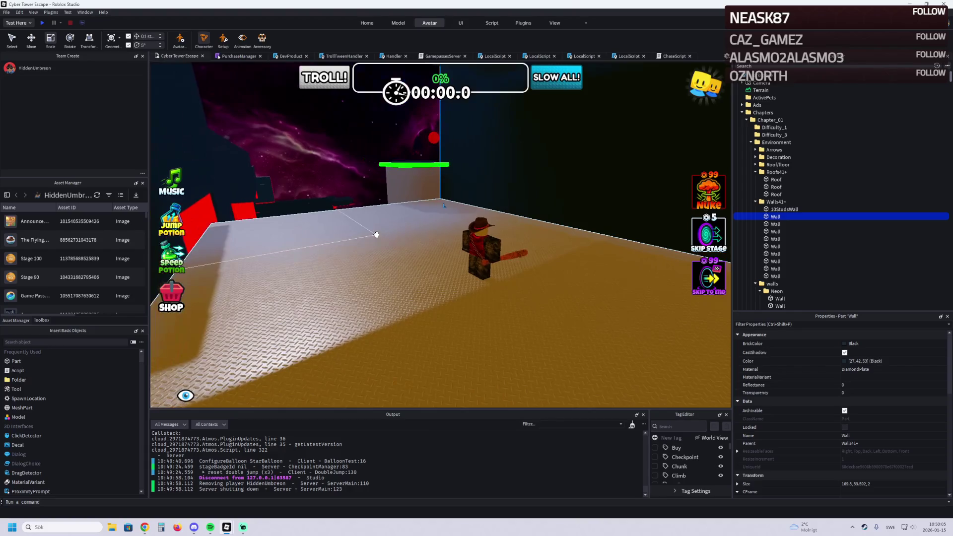
pyautogui.scroll(5, 377, 234)
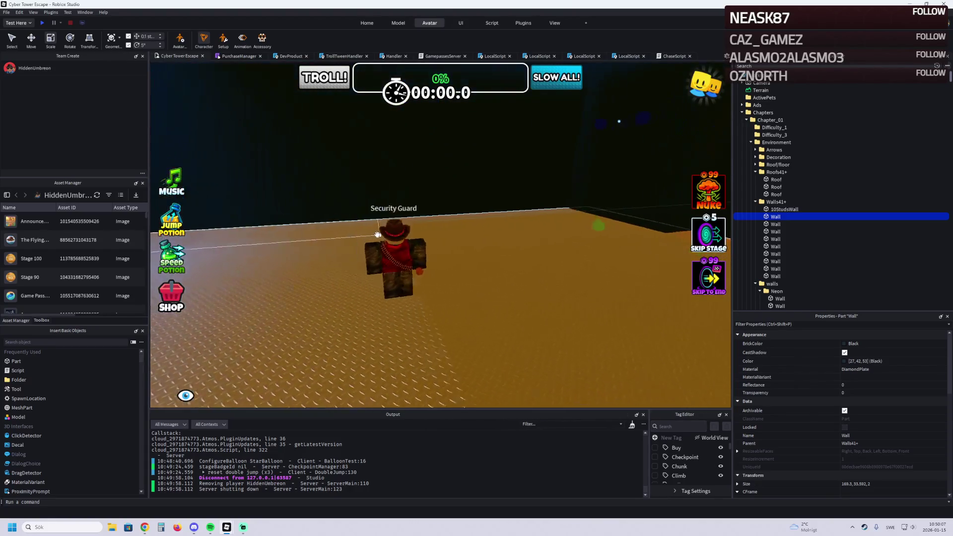
pyautogui.scroll(4, 376, 234)
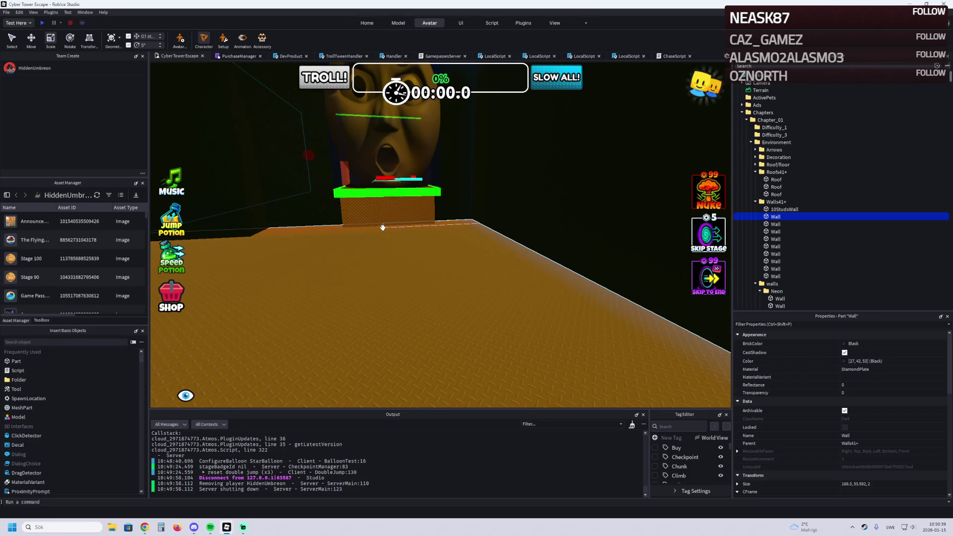
pyautogui.press('f')
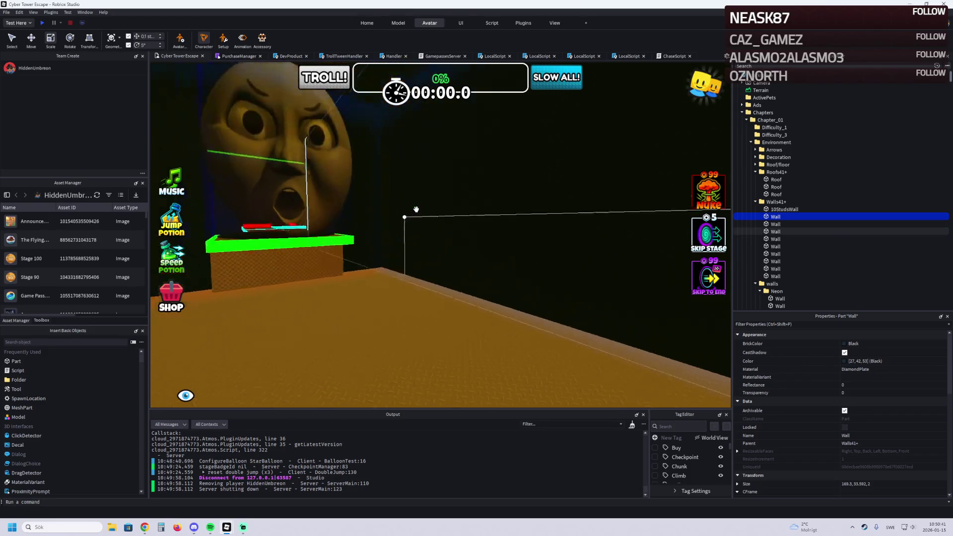
pyautogui.press('w')
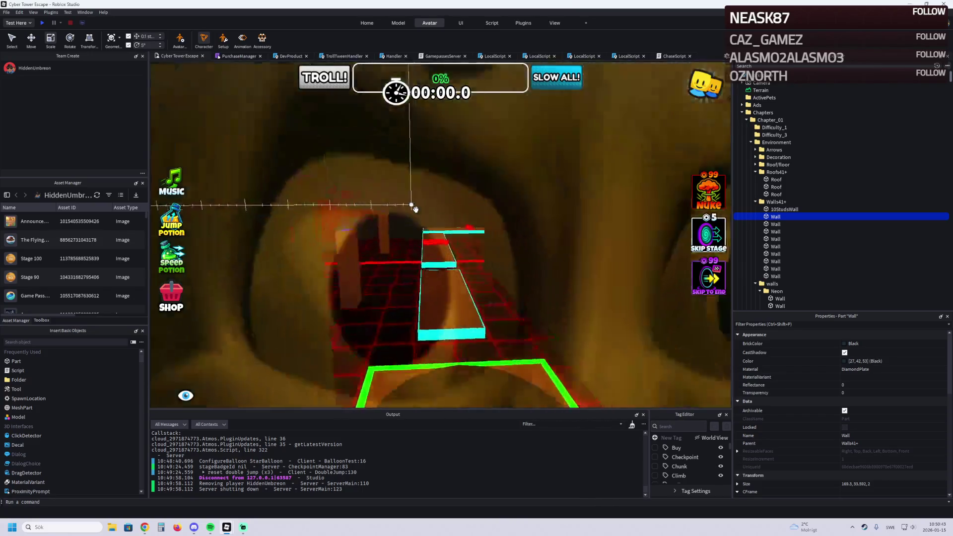
pyautogui.press('w')
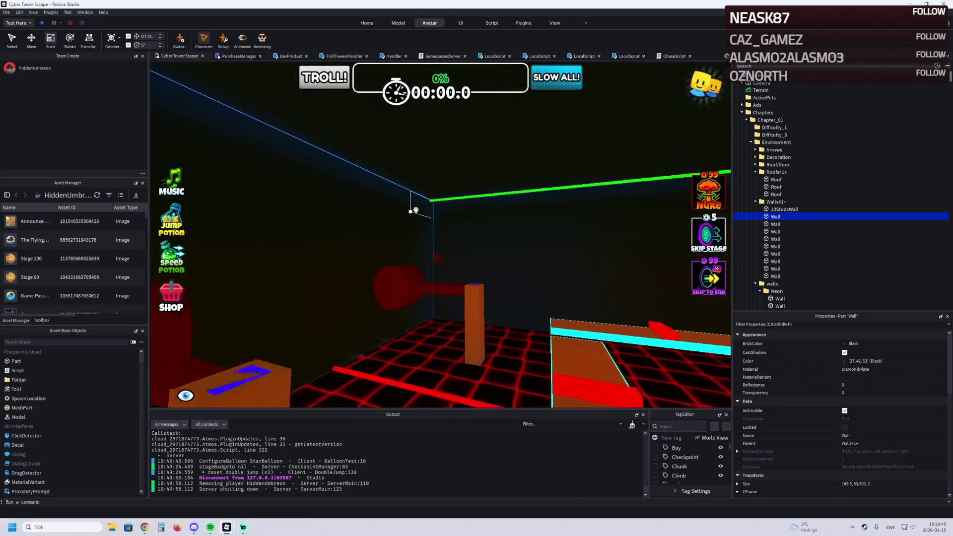
pyautogui.press('e')
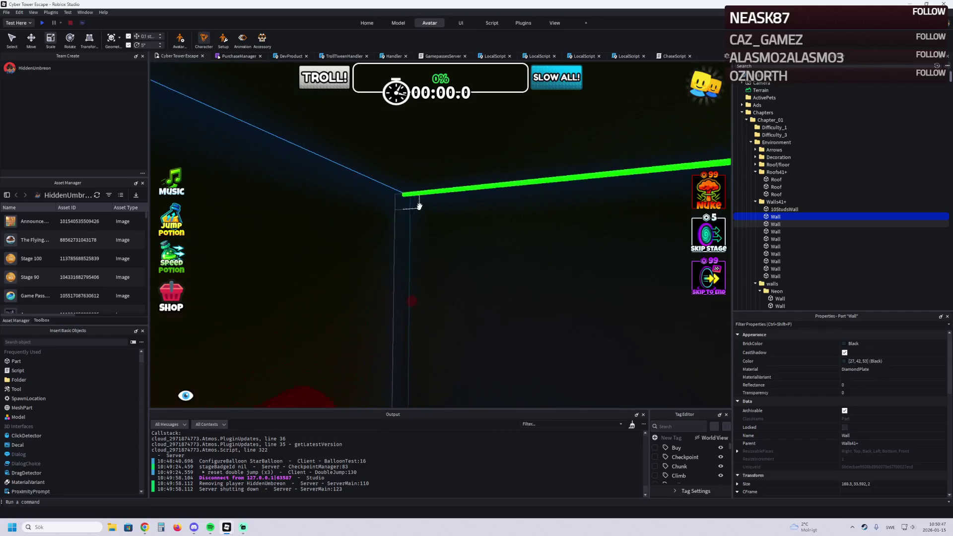
pyautogui.click(425, 192)
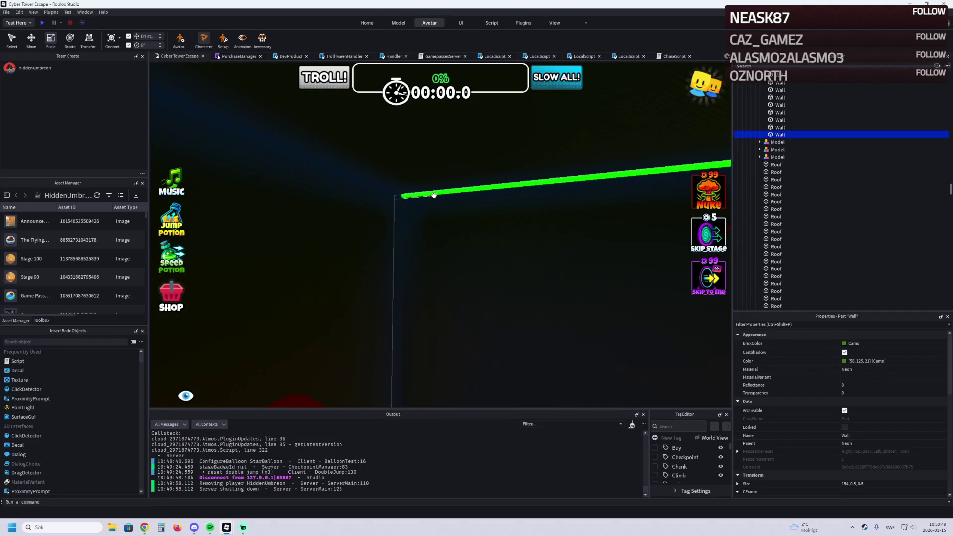
# Step: Move the green neon wall 75 studs and shrink its length from 154 to 78.8
pyautogui.press('f')
pyautogui.moveTo(494, 225)
pyautogui.mouseDown()
pyautogui.moveTo(447, 227)
pyautogui.moveTo(438, 215)
pyautogui.moveTo(425, 229)
pyautogui.mouseUp()
pyautogui.hotkey('ctrl', '3')
pyautogui.moveTo(313, 226); pyautogui.dragTo(489, 200)
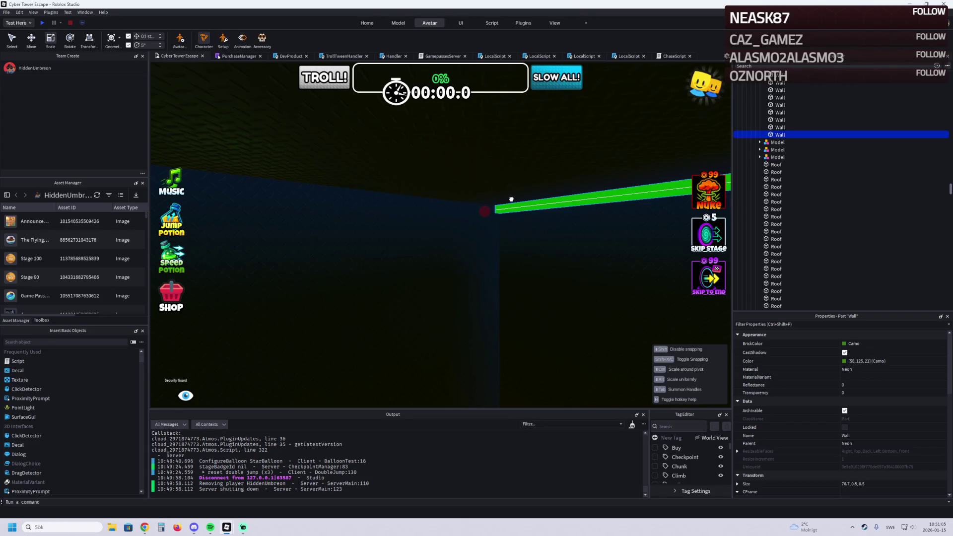
# Step: Resize the green wall further from different angles, ending at length 52.894
pyautogui.moveTo(512, 200)
pyautogui.mouseDown()
pyautogui.moveTo(523, 196)
pyautogui.moveTo(419, 171)
pyautogui.moveTo(464, 188)
pyautogui.mouseUp()
pyautogui.moveTo(395, 244)
pyautogui.mouseDown()
pyautogui.moveTo(430, 166)
pyautogui.moveTo(480, 164)
pyautogui.moveTo(358, 191)
pyautogui.moveTo(358, 199)
pyautogui.mouseUp()
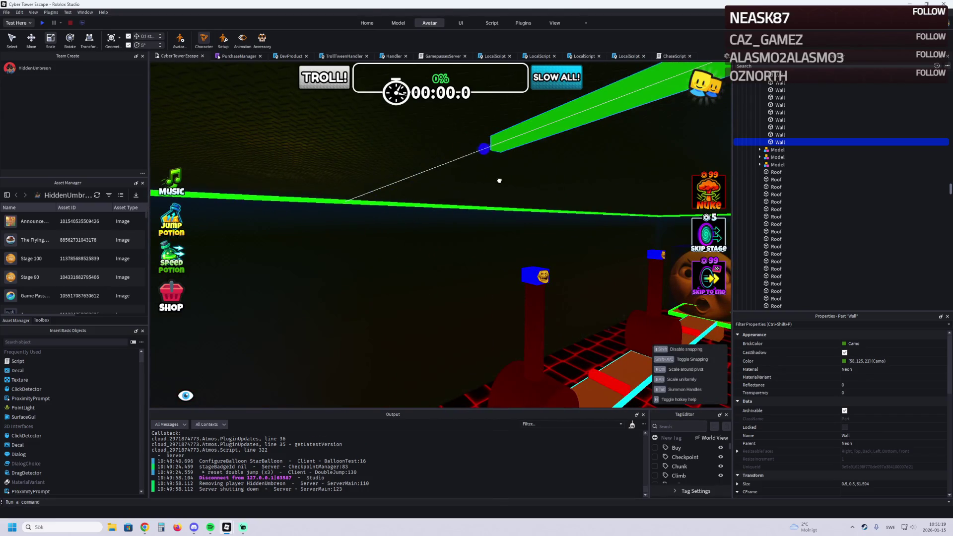
pyautogui.moveTo(589, 163)
pyautogui.mouseDown()
pyautogui.moveTo(330, 153)
pyautogui.moveTo(280, 164)
pyautogui.moveTo(367, 195)
pyautogui.moveTo(360, 188)
pyautogui.moveTo(405, 184)
pyautogui.moveTo(410, 194)
pyautogui.moveTo(356, 186)
pyautogui.mouseUp()
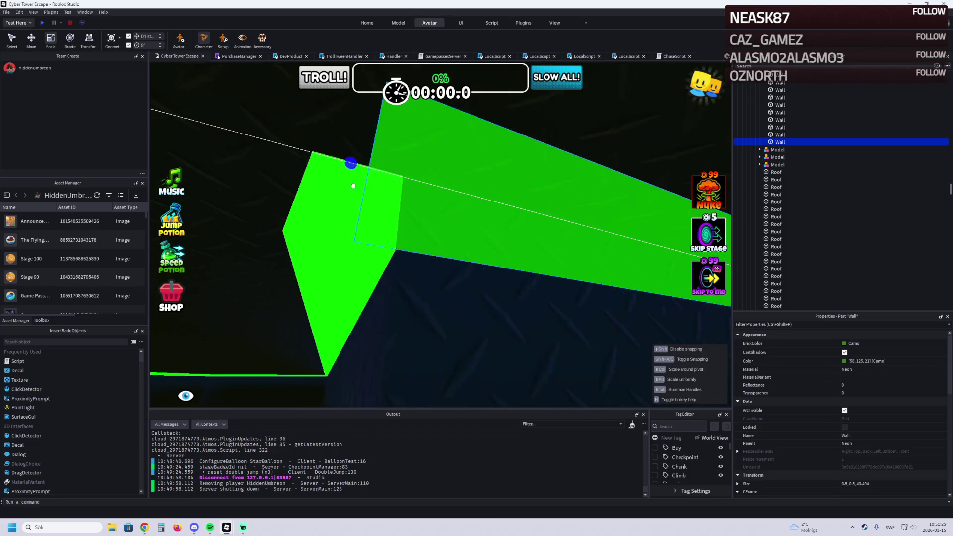
pyautogui.moveTo(281, 193); pyautogui.dragTo(416, 186)
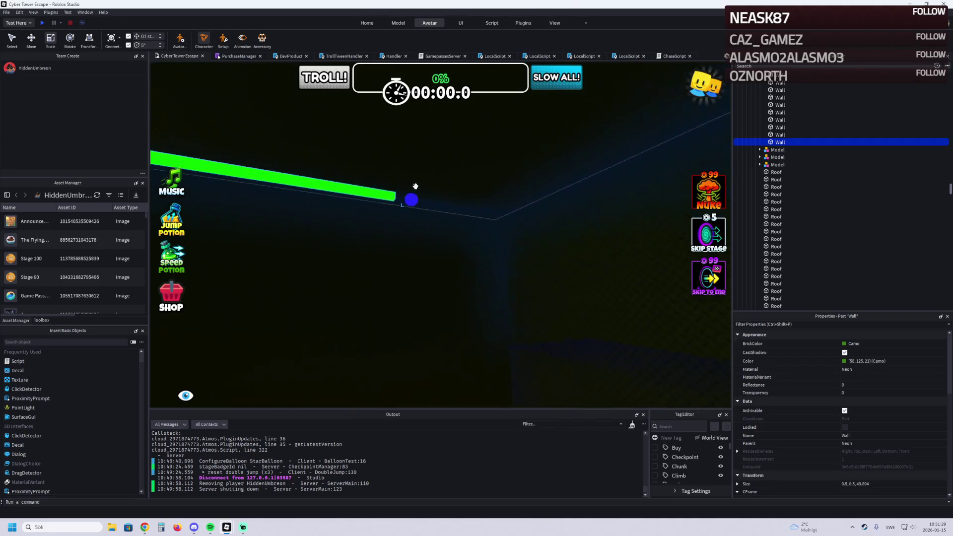
pyautogui.moveTo(353, 195); pyautogui.dragTo(421, 192)
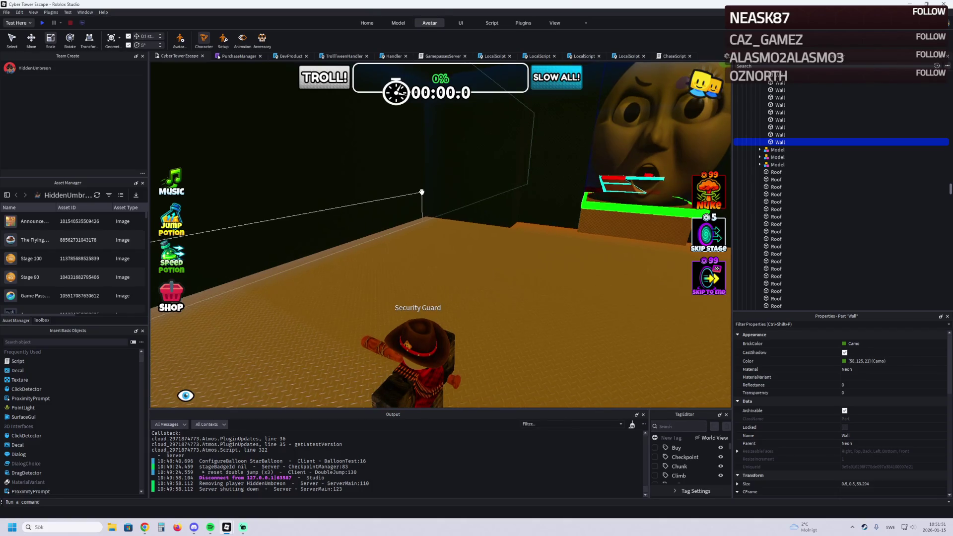
pyautogui.moveTo(422, 192)
pyautogui.mouseDown()
pyautogui.moveTo(403, 190)
pyautogui.moveTo(423, 225)
pyautogui.moveTo(458, 235)
pyautogui.mouseUp()
# Step: Lower the Checkpoint model slightly
pyautogui.scroll(5, 457, 235)
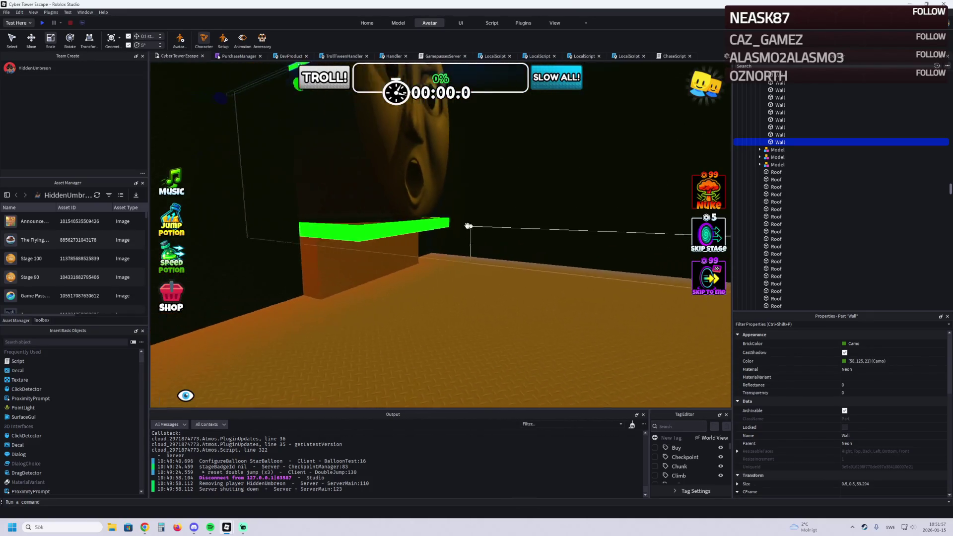
pyautogui.scroll(-5, 415, 219)
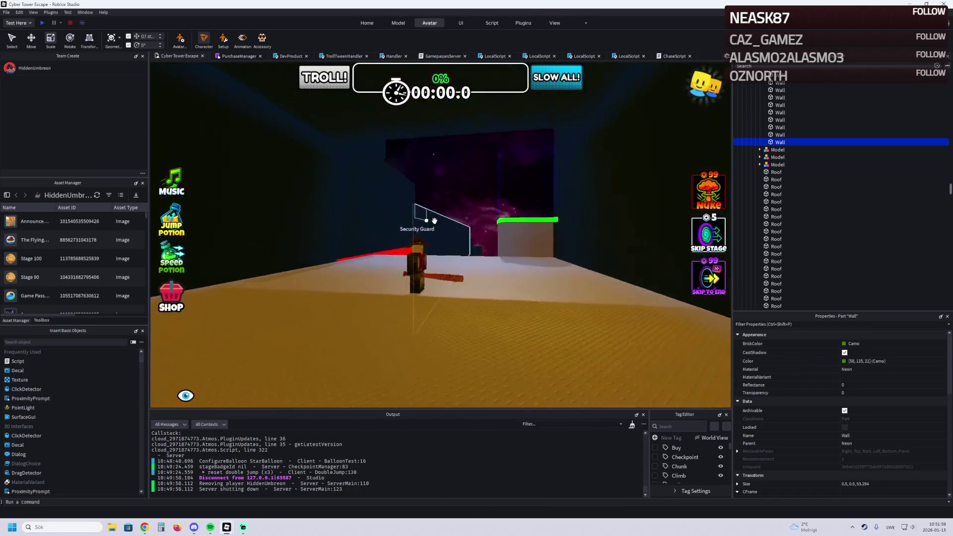
pyautogui.click(463, 249)
pyautogui.moveTo(468, 266); pyautogui.dragTo(485, 253)
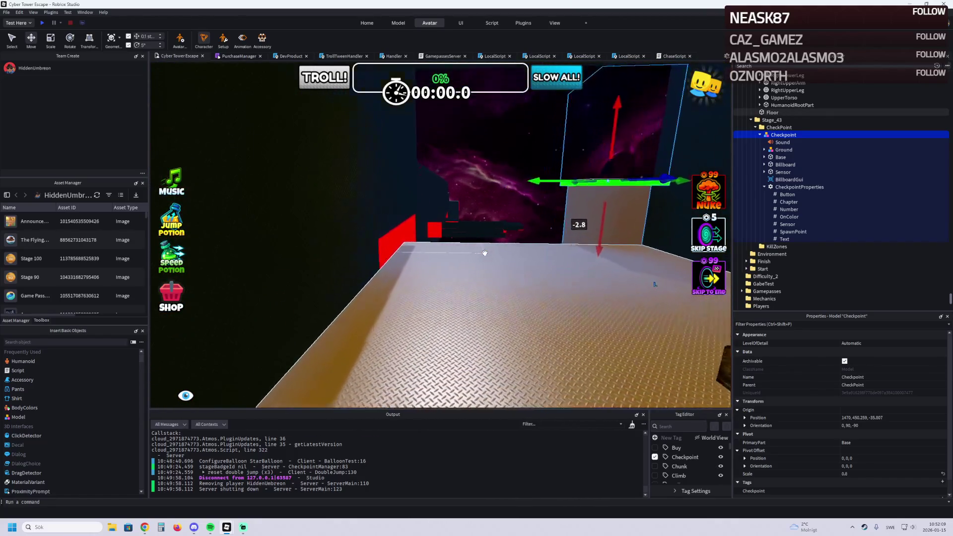
# Step: Stretch the black DiamondPlate wall beside the platform to about 131.7 wide
pyautogui.click(472, 253)
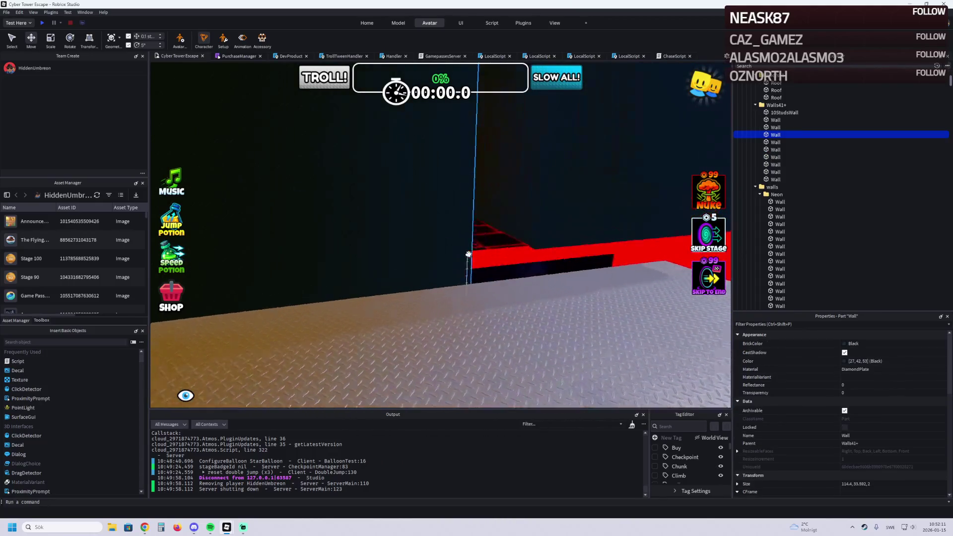
pyautogui.hotkey('ctrl', '3')
pyautogui.moveTo(469, 255); pyautogui.dragTo(489, 251)
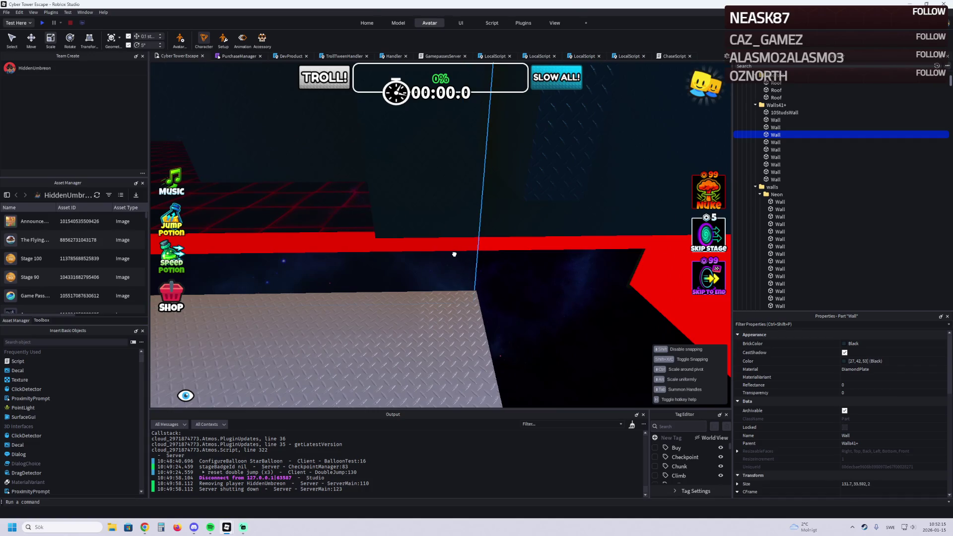
# Step: Change the thin black DiamondPlate wall's Shape to Wedge
pyautogui.press('s')
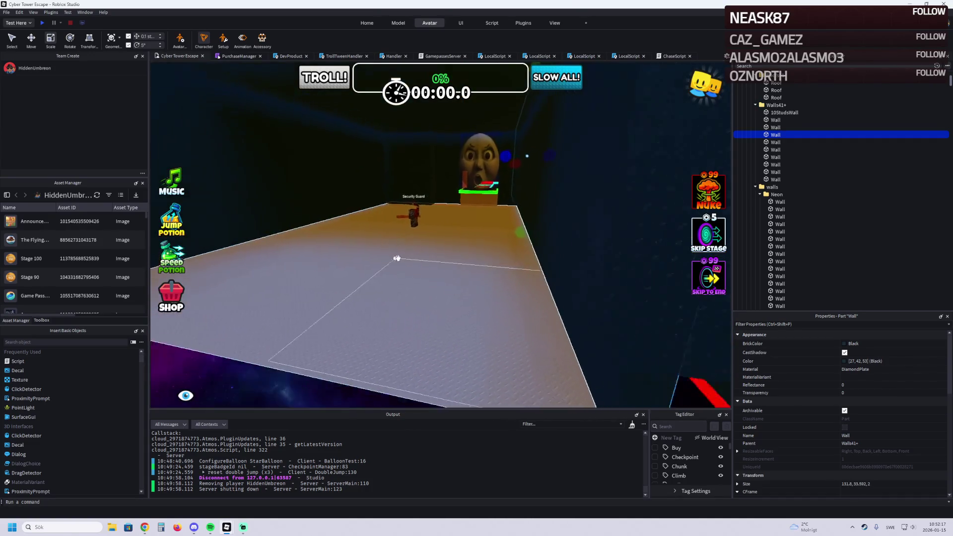
pyautogui.click(405, 190)
pyautogui.press('f')
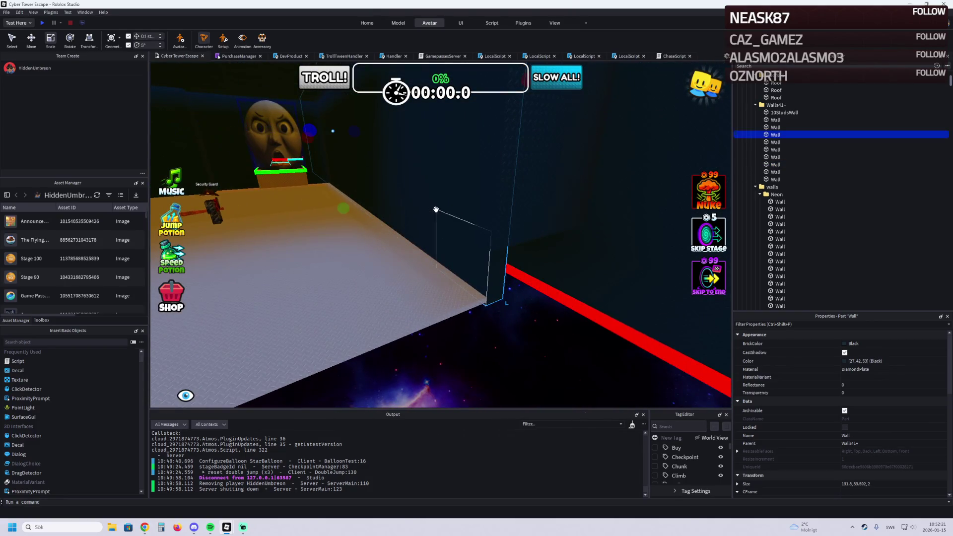
pyautogui.scroll(-1, 868, 454)
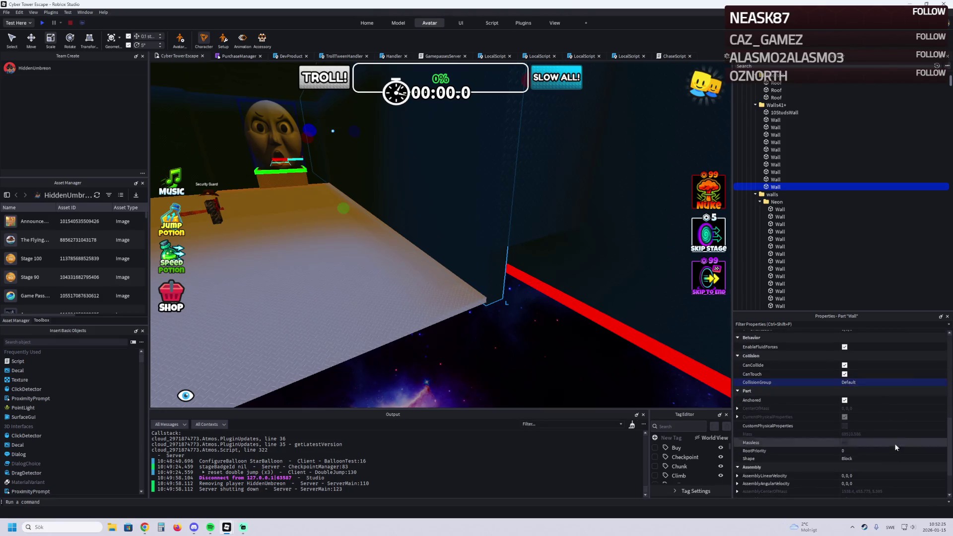
pyautogui.click(886, 413)
# Step: Drag the wedge wall over the orange platform near its corner and inspect it from several angles
pyautogui.press('s')
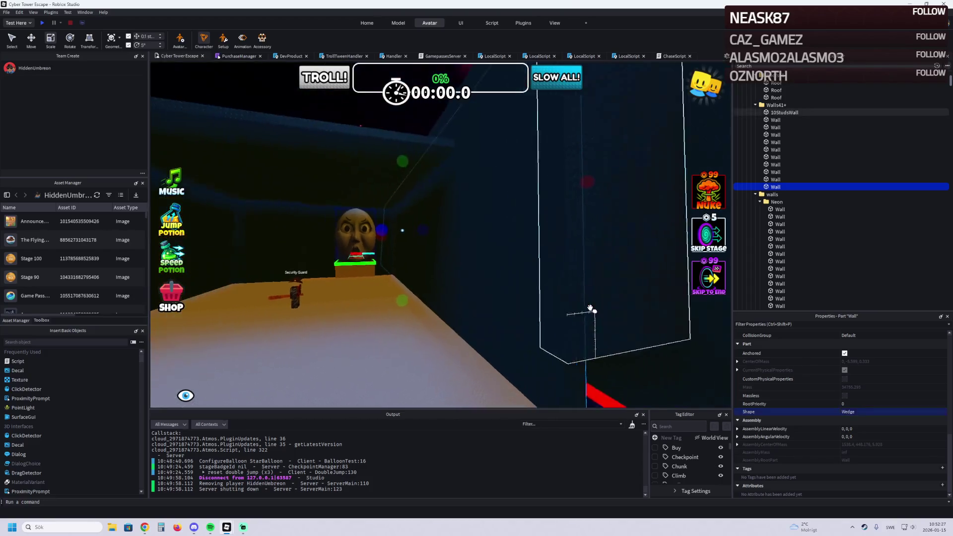
pyautogui.moveTo(493, 221); pyautogui.dragTo(428, 203)
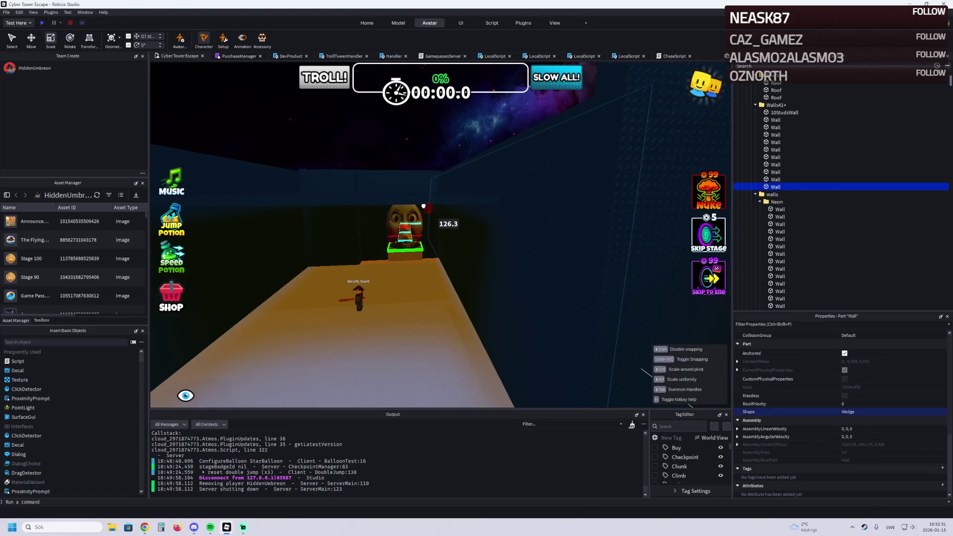
pyautogui.moveTo(506, 255); pyautogui.dragTo(511, 262)
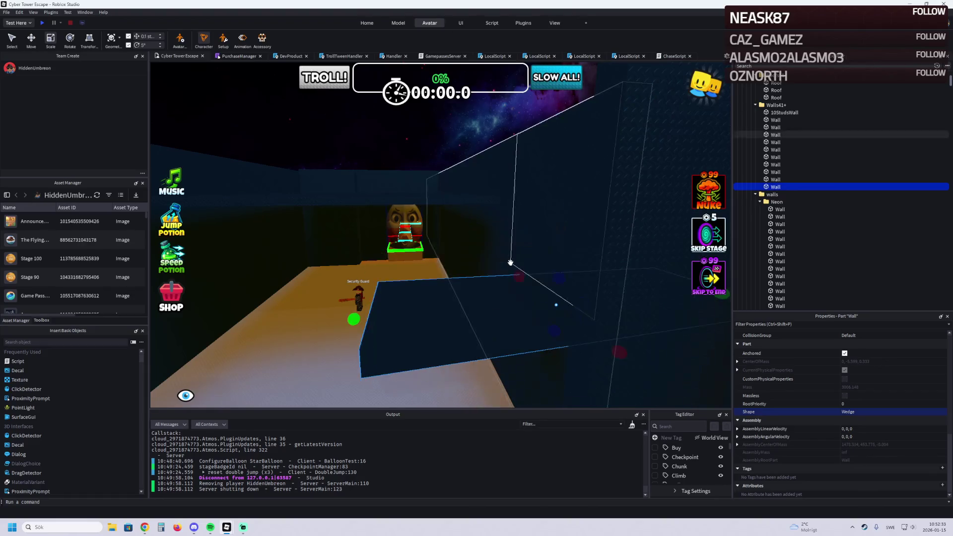
pyautogui.moveTo(517, 301)
pyautogui.mouseDown()
pyautogui.moveTo(525, 299)
pyautogui.moveTo(453, 263)
pyautogui.moveTo(500, 240)
pyautogui.moveTo(537, 273)
pyautogui.mouseUp()
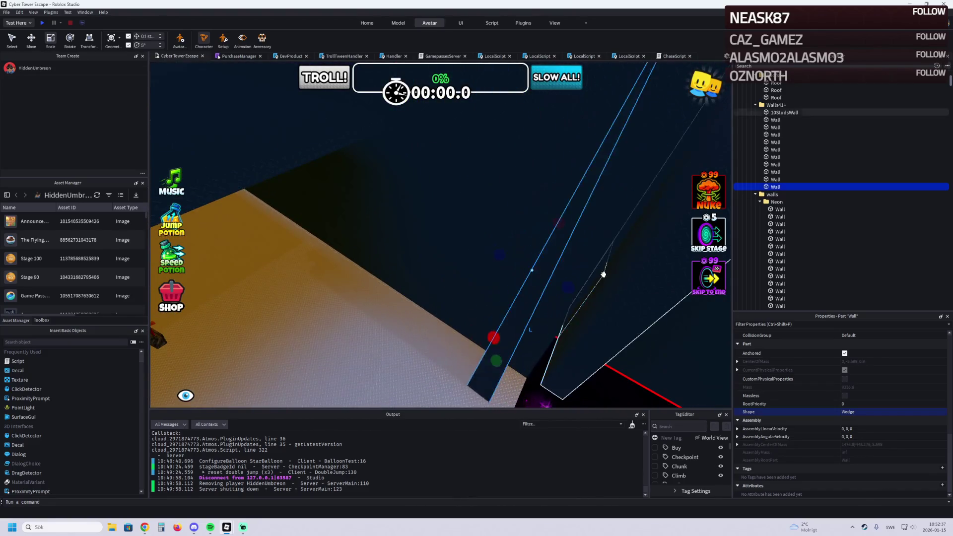
pyautogui.moveTo(599, 279)
pyautogui.mouseDown()
pyautogui.moveTo(496, 248)
pyautogui.moveTo(437, 198)
pyautogui.moveTo(447, 260)
pyautogui.moveTo(424, 254)
pyautogui.mouseUp()
pyautogui.moveTo(225, 296)
pyautogui.mouseDown()
pyautogui.moveTo(372, 262)
pyautogui.moveTo(463, 266)
pyautogui.moveTo(392, 247)
pyautogui.moveTo(360, 317)
pyautogui.mouseUp()
pyautogui.moveTo(410, 294)
pyautogui.mouseDown()
pyautogui.moveTo(390, 276)
pyautogui.moveTo(460, 265)
pyautogui.moveTo(440, 208)
pyautogui.moveTo(438, 338)
pyautogui.moveTo(451, 292)
pyautogui.mouseUp()
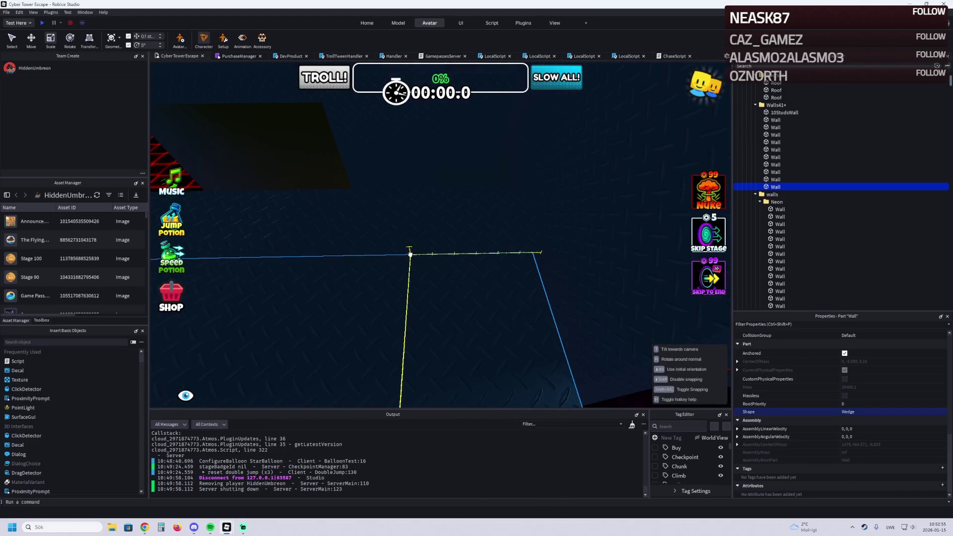
pyautogui.moveTo(412, 254); pyautogui.dragTo(411, 254)
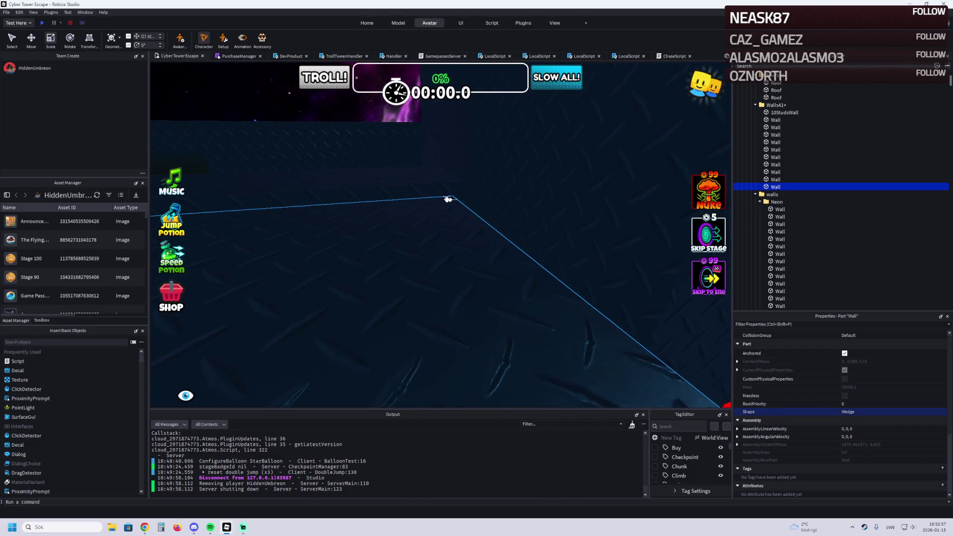
# Step: Drag the wedge part along the floor until it sits near the red wall
pyautogui.moveTo(462, 182); pyautogui.dragTo(456, 112)
pyautogui.moveTo(489, 153)
pyautogui.mouseDown()
pyautogui.moveTo(500, 166)
pyautogui.moveTo(437, 199)
pyautogui.moveTo(432, 225)
pyautogui.moveTo(424, 187)
pyautogui.moveTo(421, 196)
pyautogui.moveTo(372, 193)
pyautogui.mouseUp()
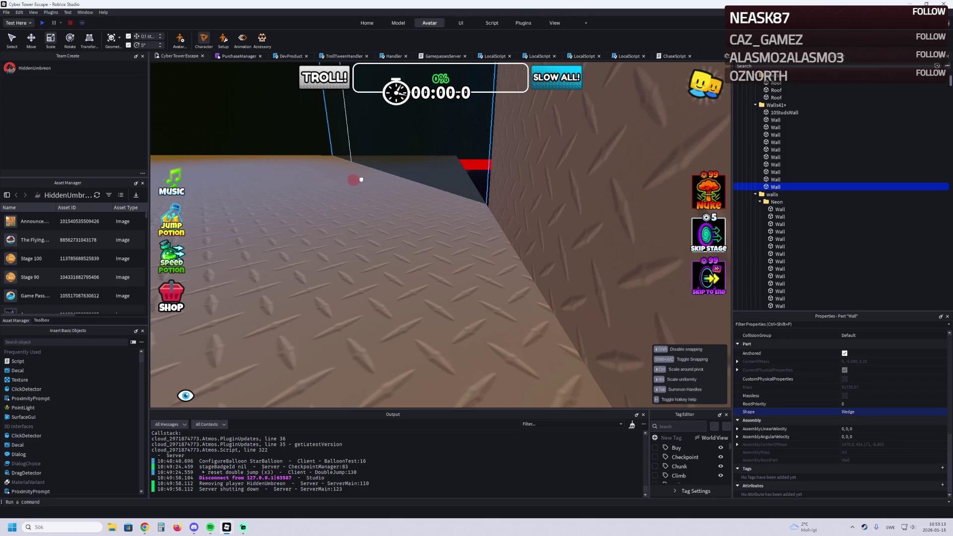
pyautogui.moveTo(361, 178); pyautogui.dragTo(483, 166)
pyautogui.moveTo(457, 245)
pyautogui.mouseDown()
pyautogui.moveTo(416, 245)
pyautogui.moveTo(540, 254)
pyautogui.moveTo(485, 257)
pyautogui.mouseUp()
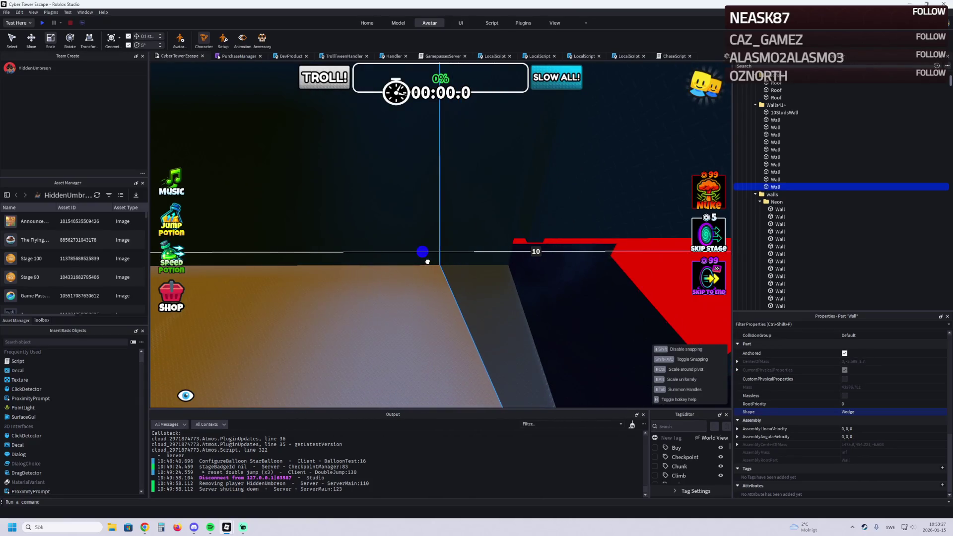
# Step: Resize the wall to about 10 studs and slide it 29.4 studs along its axis
pyautogui.moveTo(426, 262); pyautogui.dragTo(427, 261)
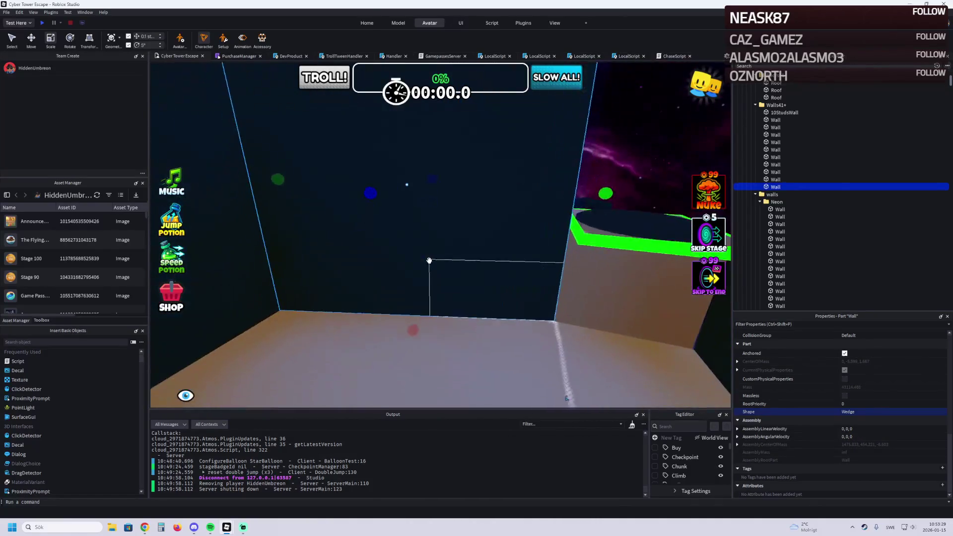
pyautogui.rightClick(429, 261)
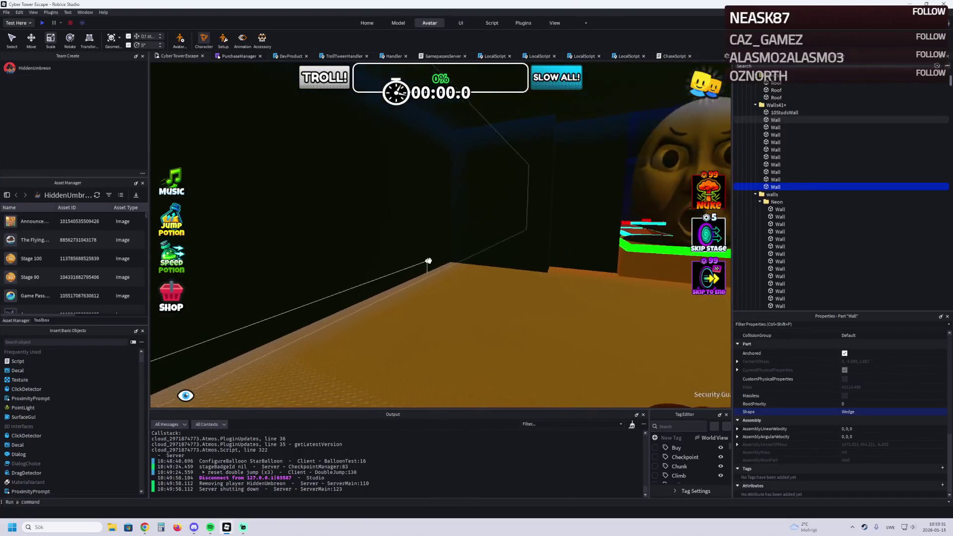
pyautogui.scroll(-5, 428, 260)
pyautogui.moveTo(385, 246); pyautogui.dragTo(389, 241)
pyautogui.moveTo(397, 162); pyautogui.dragTo(507, 156)
pyautogui.moveTo(409, 174)
pyautogui.mouseDown()
pyautogui.moveTo(492, 111)
pyautogui.moveTo(579, 121)
pyautogui.moveTo(578, 184)
pyautogui.mouseUp()
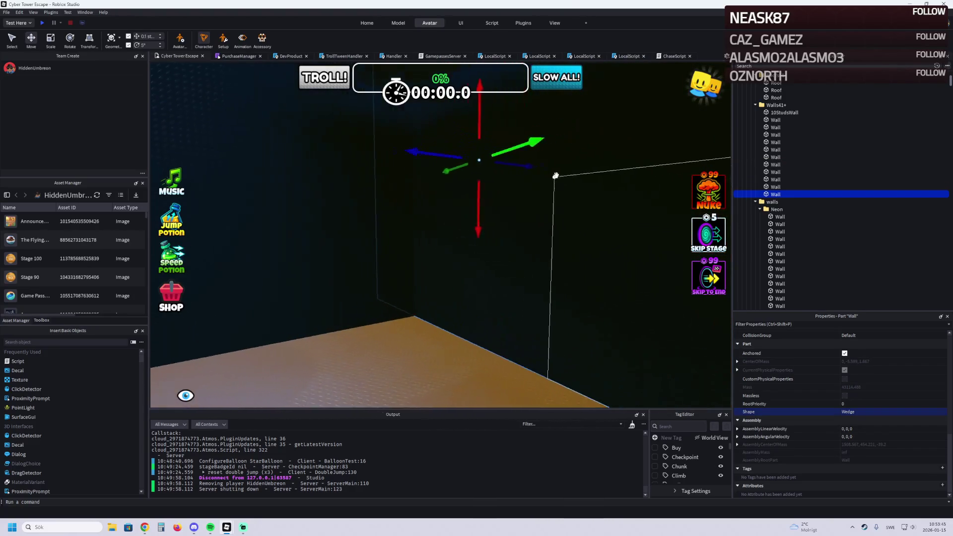
# Step: Move the dark wall into the corner of the orange floor near the green platform
pyautogui.moveTo(458, 165)
pyautogui.mouseDown()
pyautogui.moveTo(453, 181)
pyautogui.moveTo(533, 177)
pyautogui.moveTo(521, 186)
pyautogui.moveTo(493, 160)
pyautogui.moveTo(460, 165)
pyautogui.moveTo(464, 220)
pyautogui.moveTo(319, 189)
pyautogui.moveTo(374, 234)
pyautogui.mouseUp()
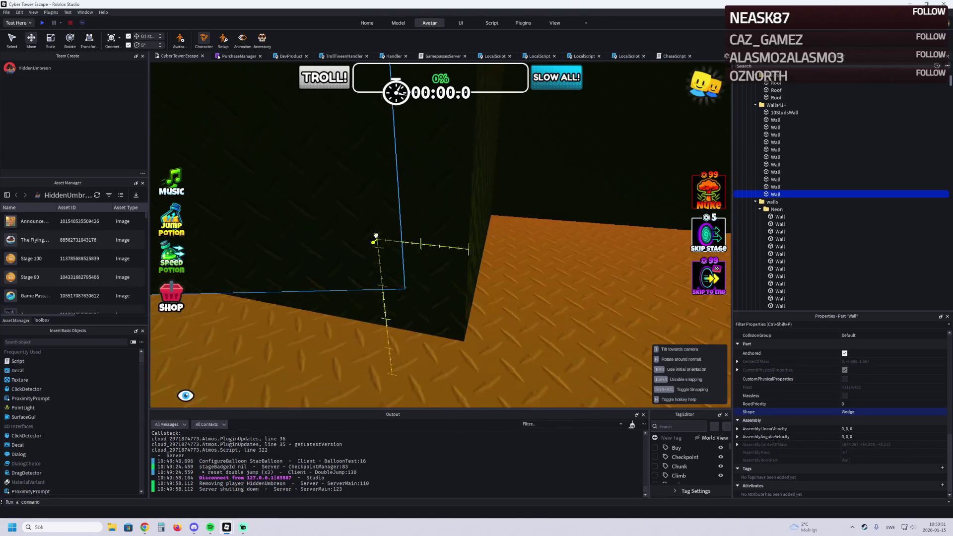
pyautogui.moveTo(421, 281); pyautogui.dragTo(456, 309)
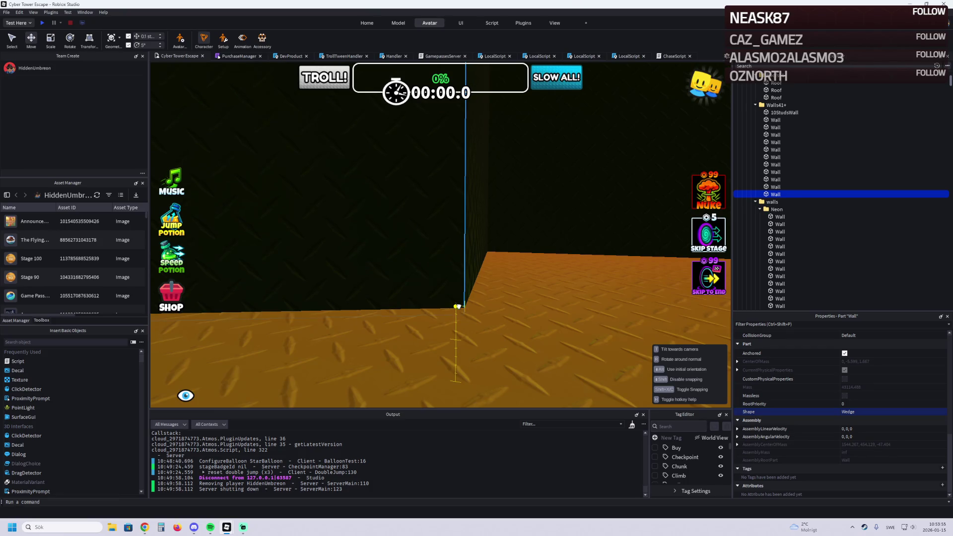
pyautogui.moveTo(459, 308); pyautogui.dragTo(460, 308)
pyautogui.scroll(-5, 460, 308)
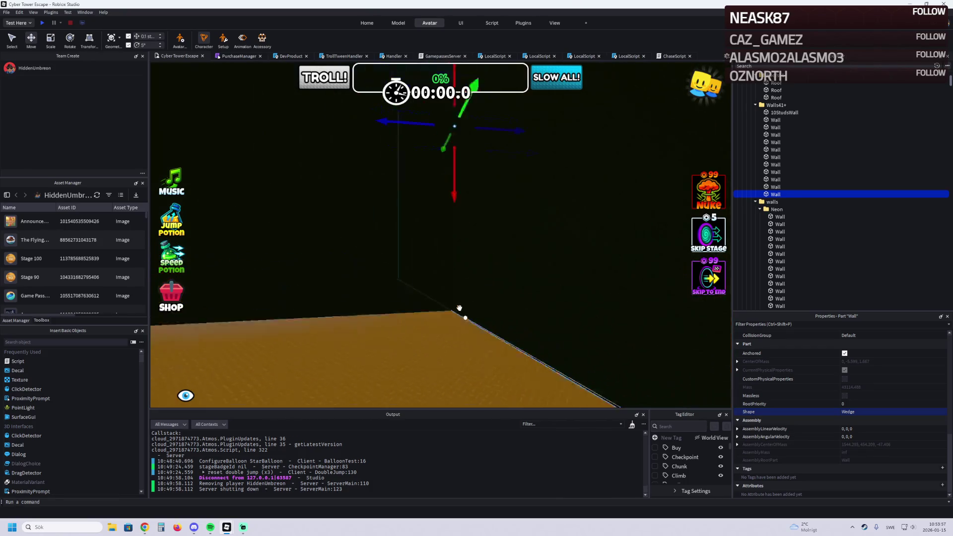
pyautogui.scroll(3, 460, 309)
# Step: Adjust the wall's size with the Scale tool (Ctrl+3)
pyautogui.hotkey('ctrl', '3')
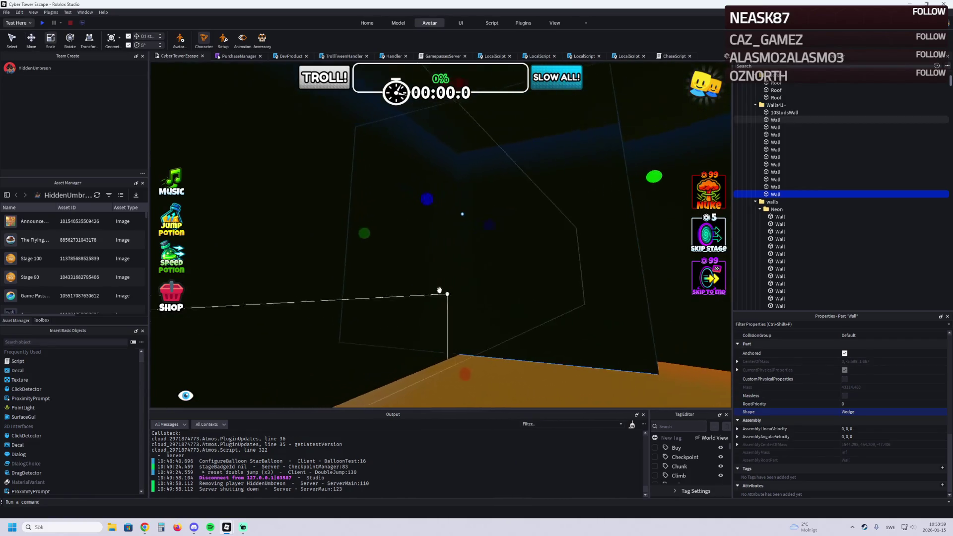
pyautogui.scroll(5, 441, 245)
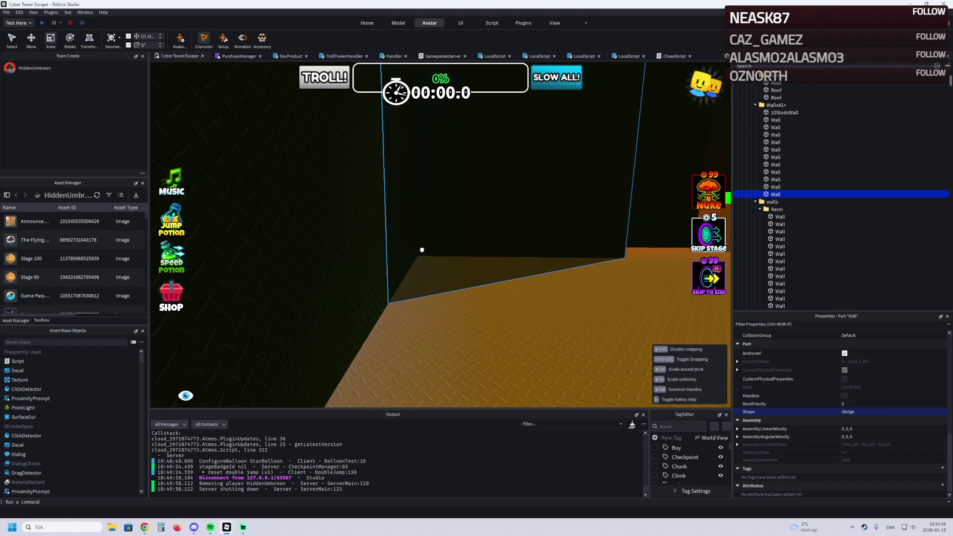
pyautogui.scroll(5, 422, 250)
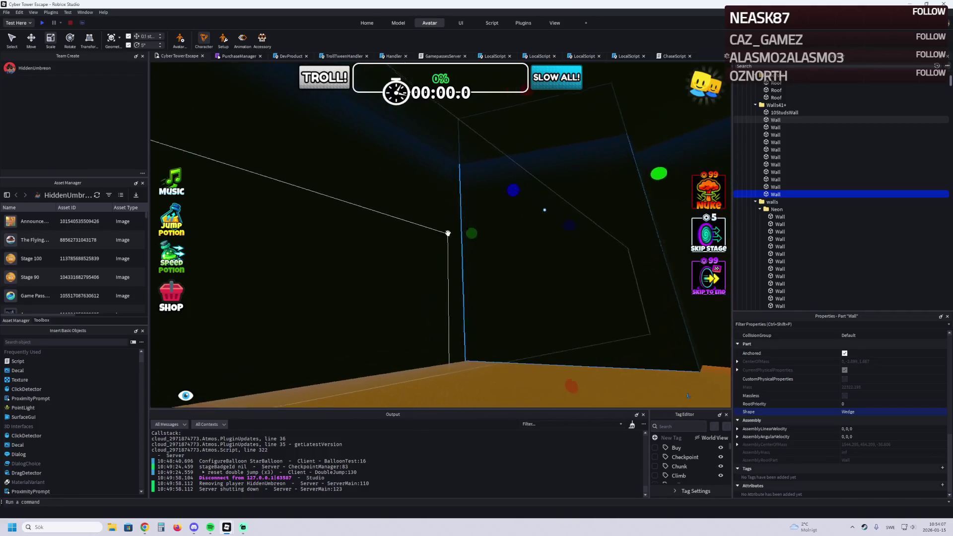
pyautogui.scroll(5, 462, 228)
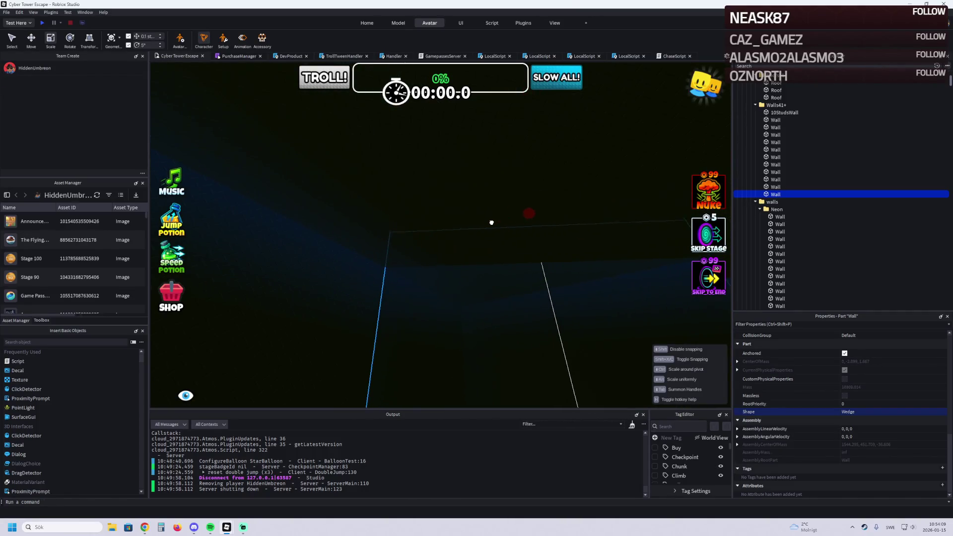
pyautogui.scroll(-10, 480, 258)
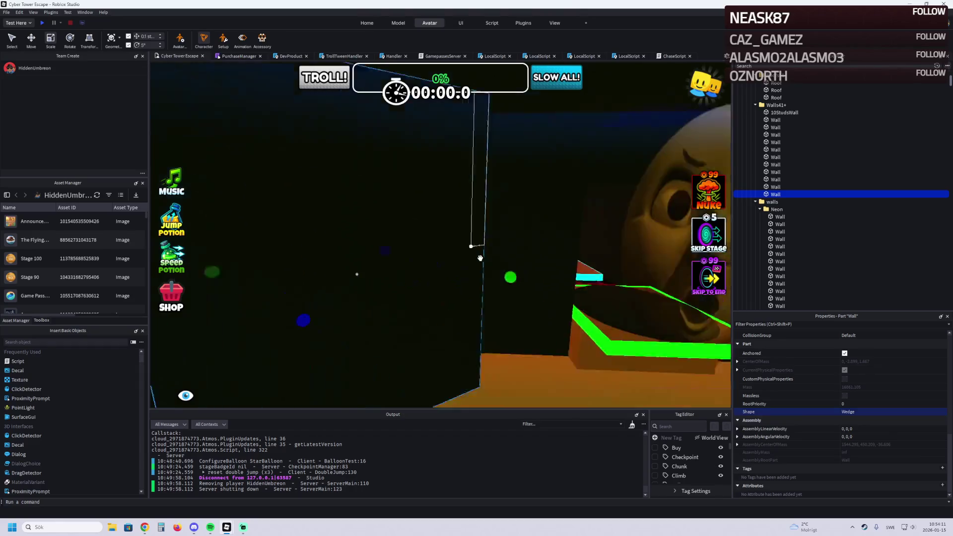
pyautogui.scroll(-5, 480, 258)
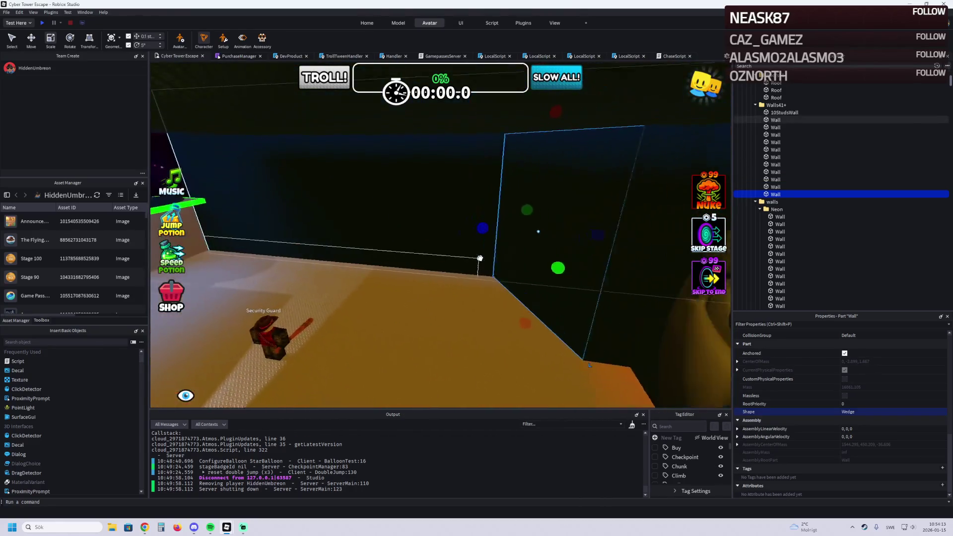
# Step: Select the Floor, orbit toward the Security Guard, and select another wall part
pyautogui.click(474, 288)
pyautogui.moveTo(473, 287); pyautogui.dragTo(457, 273)
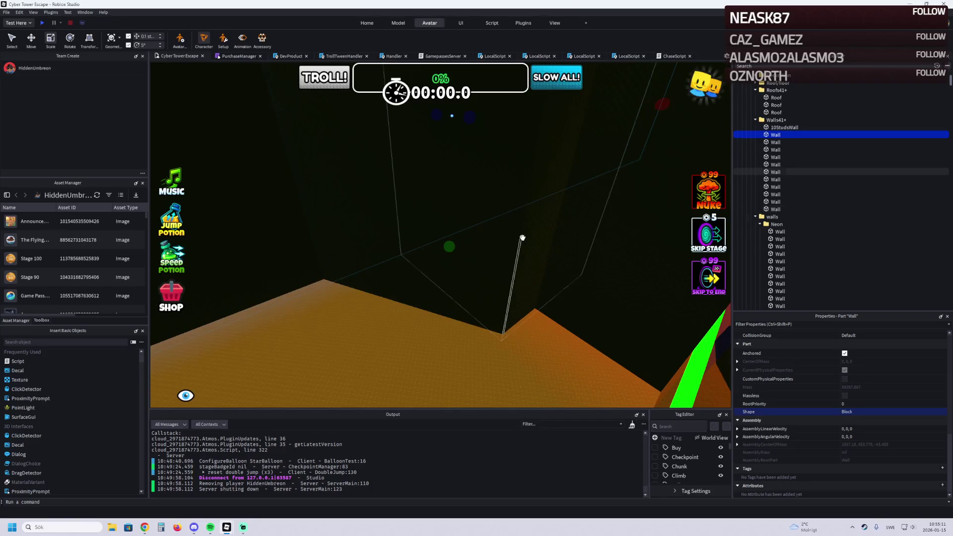
pyautogui.click(520, 201)
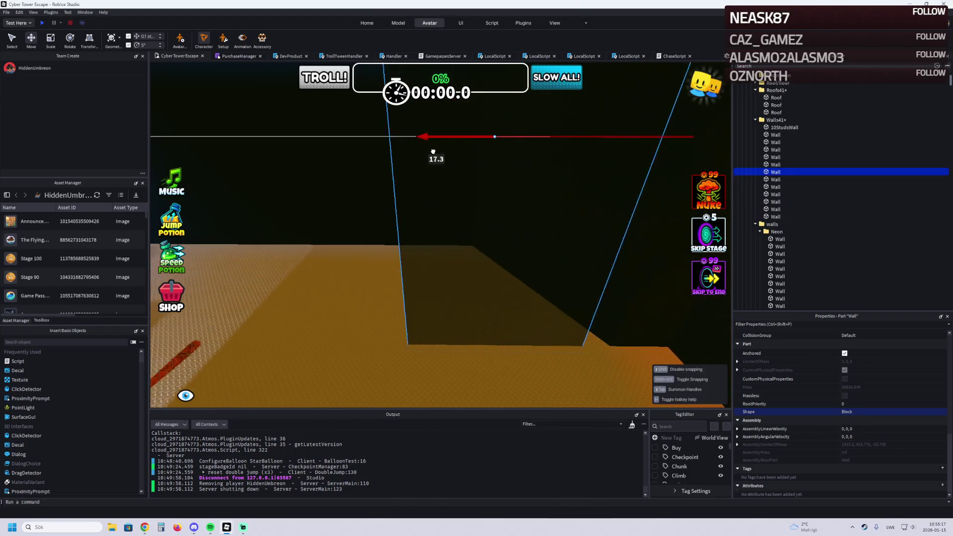
# Step: Slide the wall about 11 studs along its axis and adjust its scale
pyautogui.press('w')
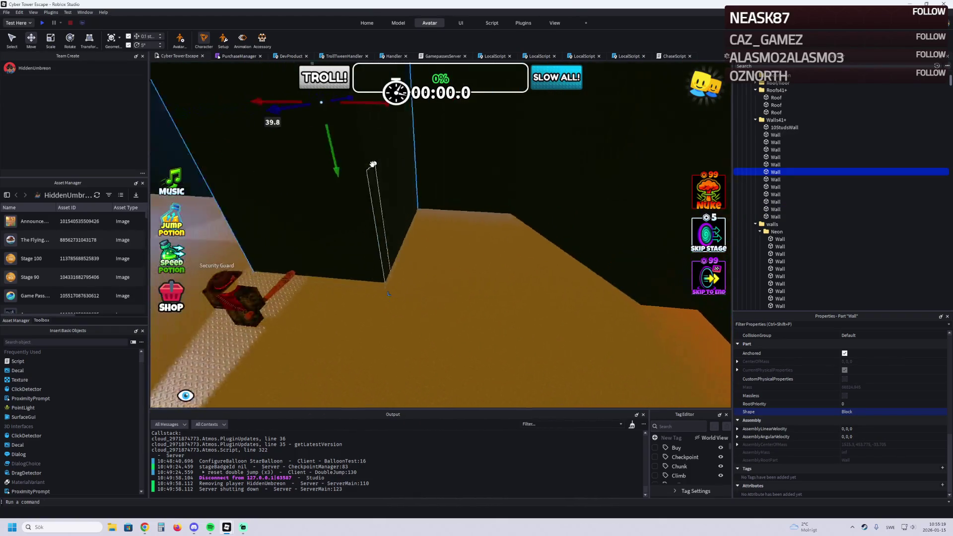
pyautogui.press('a')
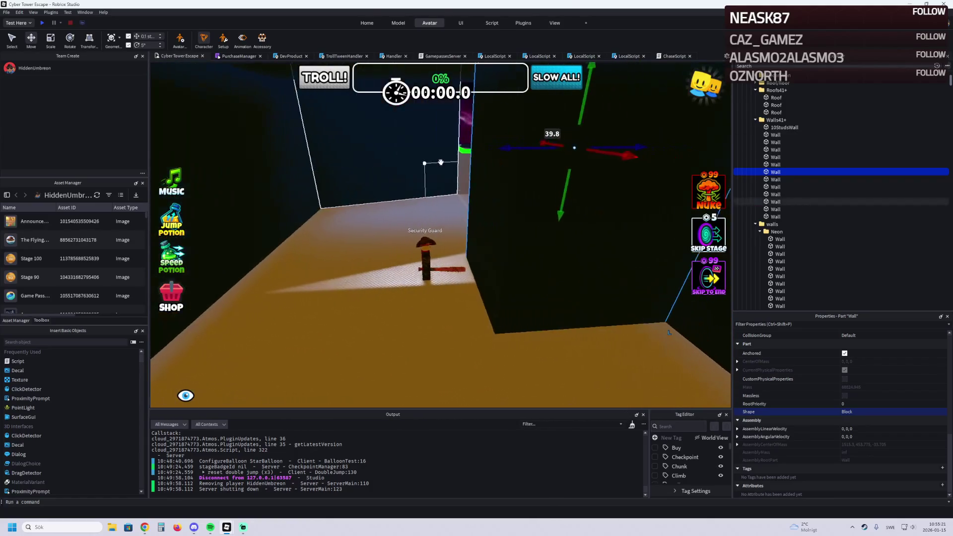
pyautogui.moveTo(500, 148); pyautogui.dragTo(360, 176)
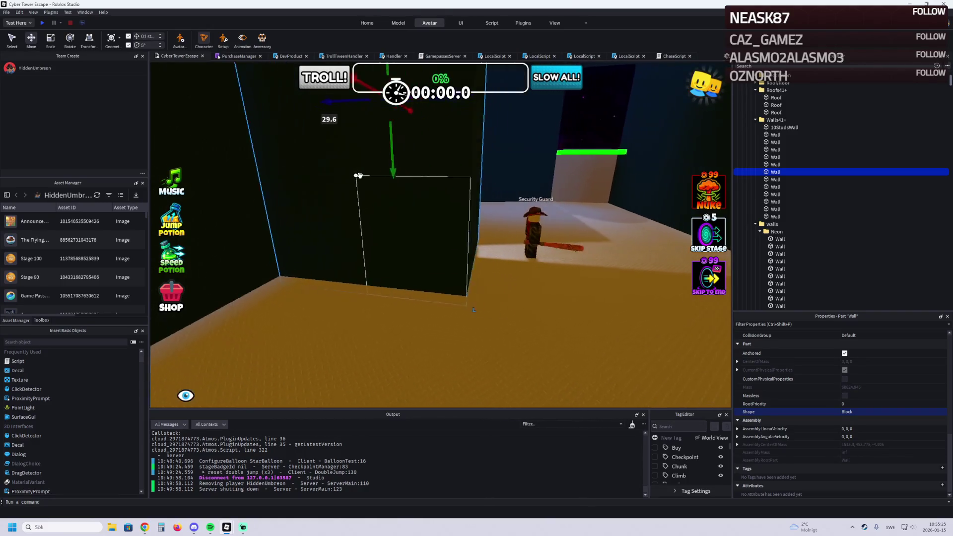
pyautogui.hotkey('ctrl', '3')
pyautogui.scroll(3, 387, 251)
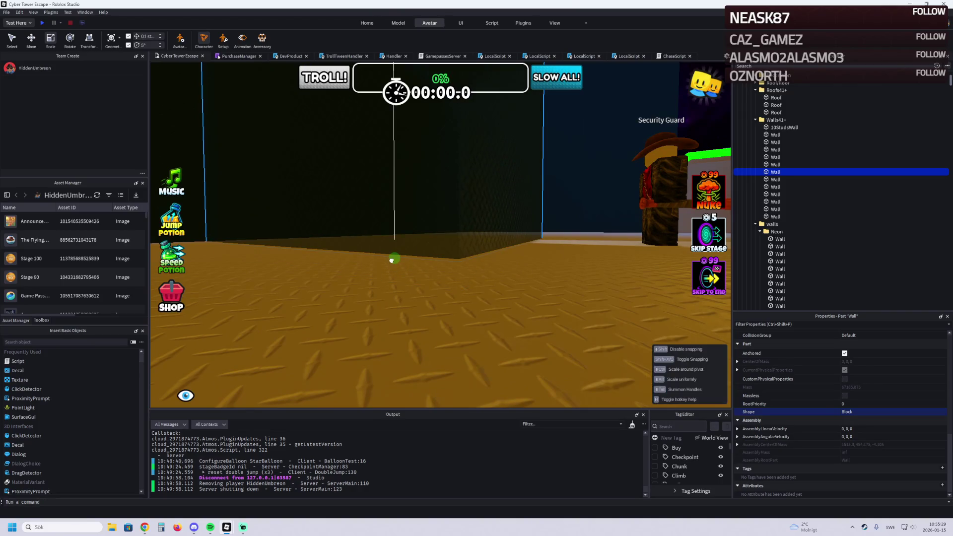
pyautogui.scroll(3, 392, 259)
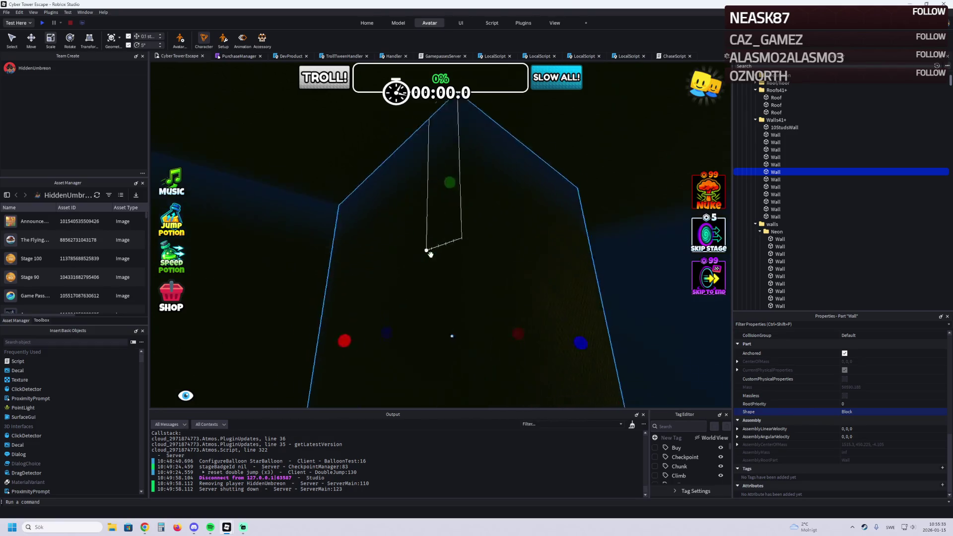
pyautogui.scroll(-10, 431, 254)
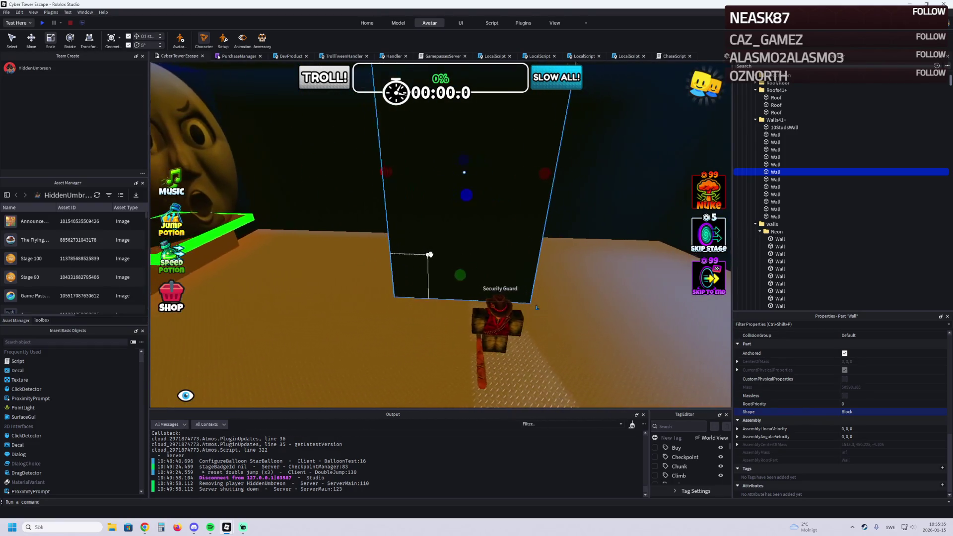
pyautogui.hotkey('ctrl', '2')
pyautogui.scroll(-5, 430, 255)
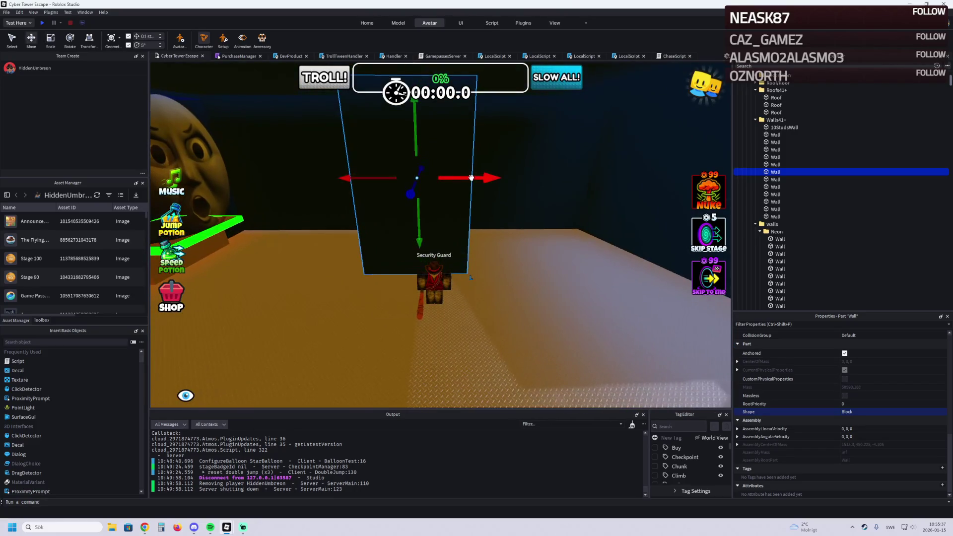
# Step: Slide the wall toward the camera along its axis
pyautogui.rightClick(485, 176)
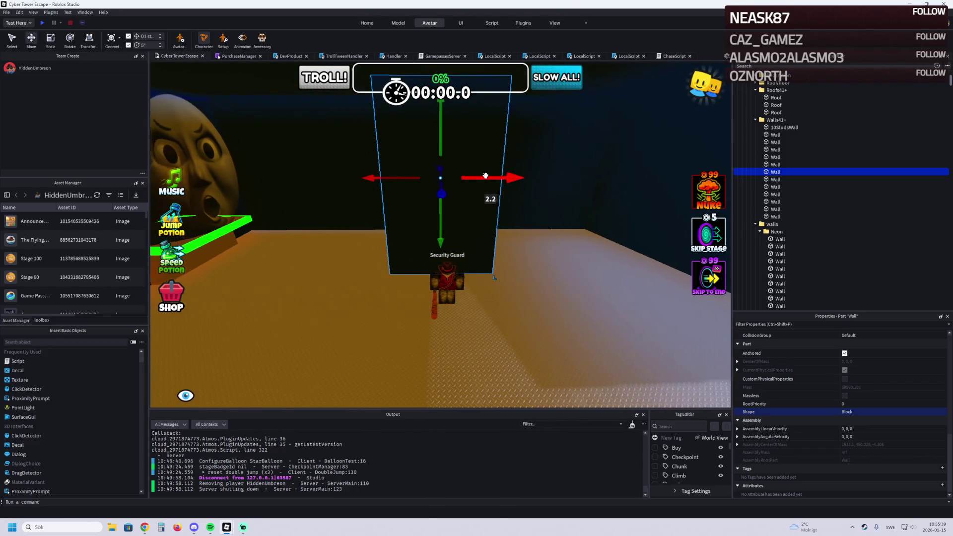
pyautogui.rightClick(486, 176)
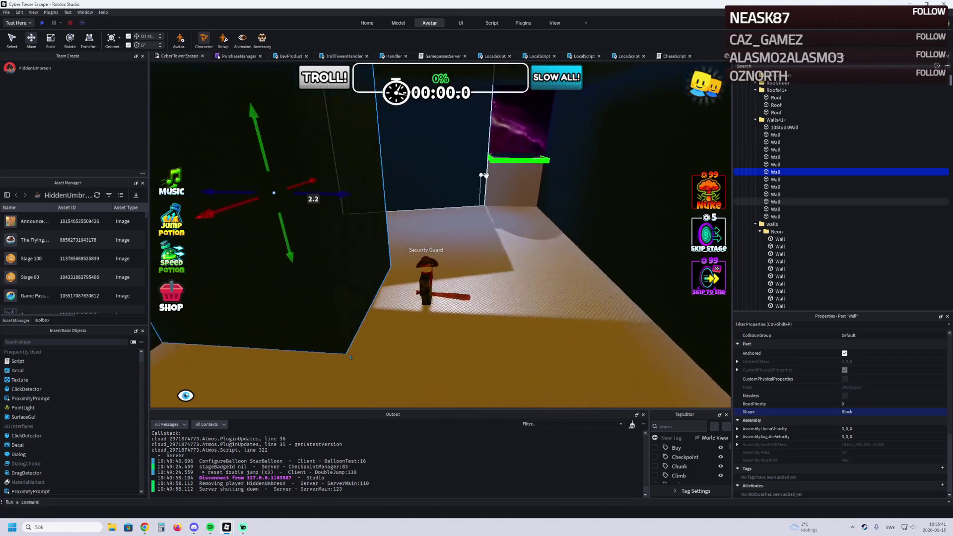
pyautogui.moveTo(402, 200); pyautogui.dragTo(438, 206)
pyautogui.rightClick(437, 206)
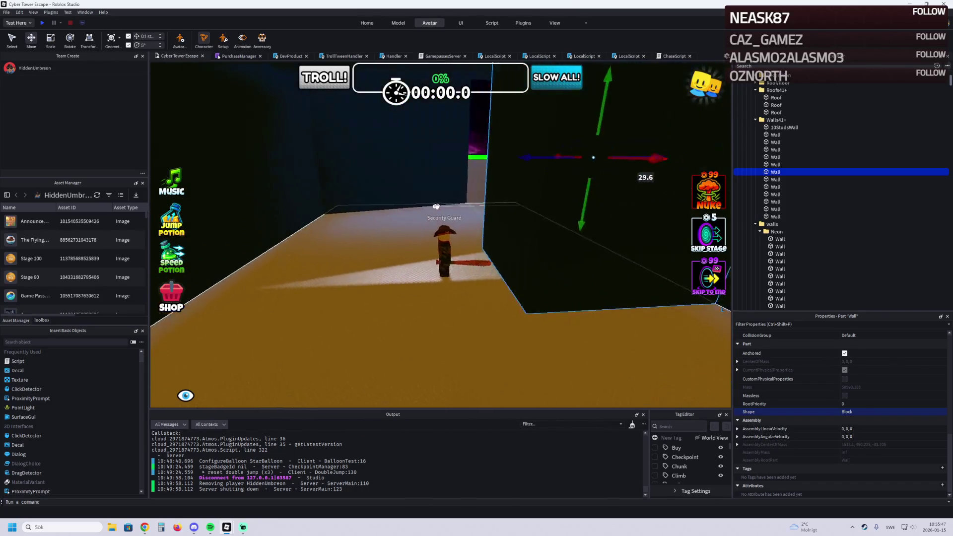
pyautogui.rightClick(436, 206)
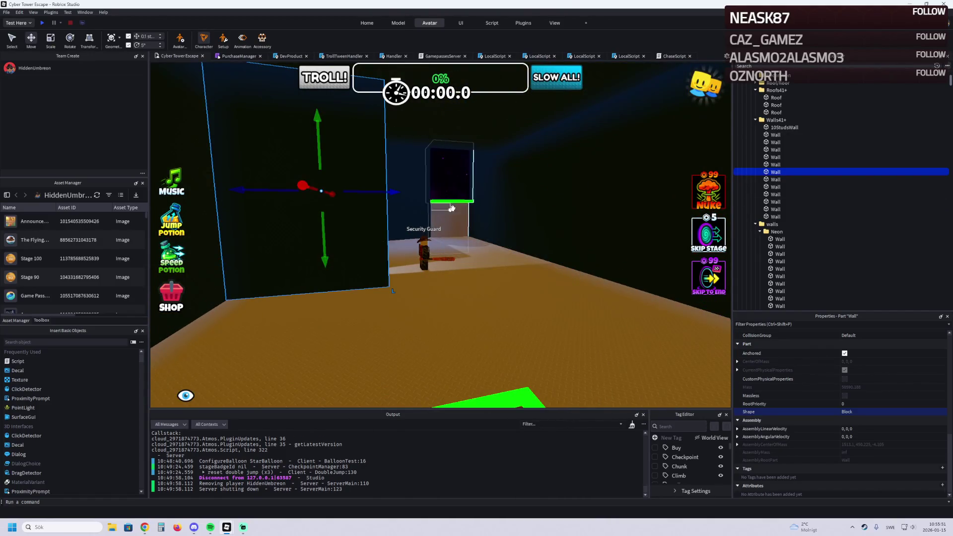
pyautogui.scroll(5, 393, 211)
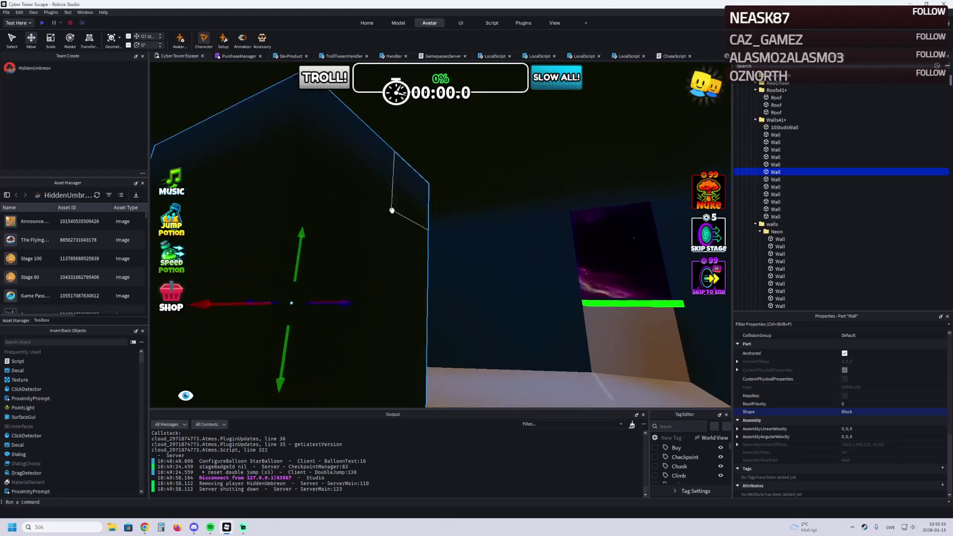
pyautogui.scroll(-5, 393, 210)
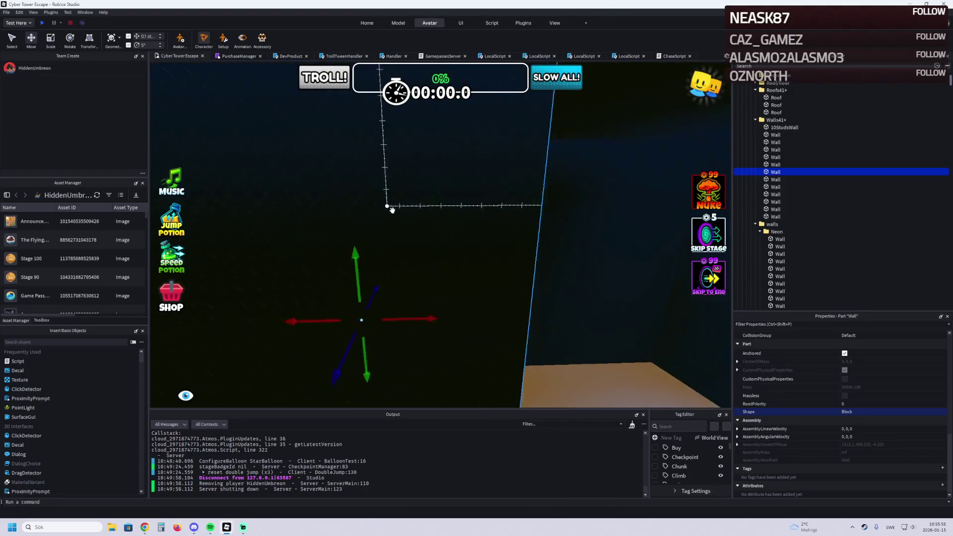
pyautogui.scroll(-3, 392, 210)
# Step: Stretch the wall about 10.8 studs, then select the Checkpoint model
pyautogui.moveTo(454, 251)
pyautogui.mouseDown()
pyautogui.moveTo(475, 243)
pyautogui.moveTo(447, 248)
pyautogui.mouseUp()
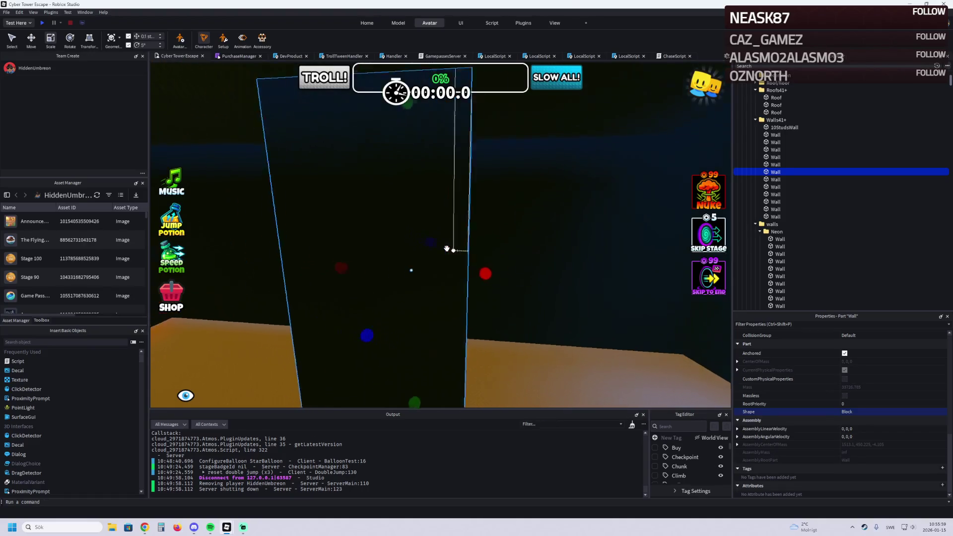
pyautogui.rightClick(447, 249)
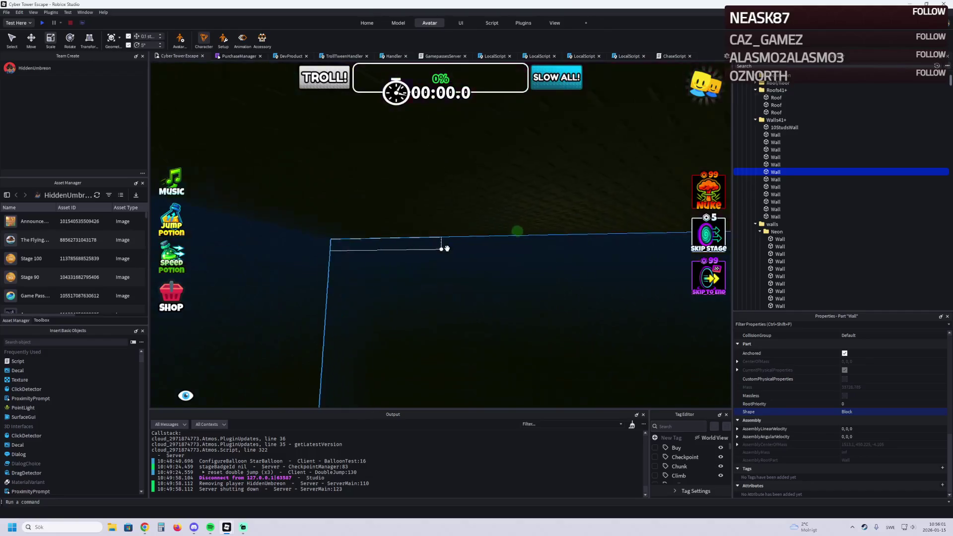
pyautogui.moveTo(528, 243); pyautogui.dragTo(529, 235)
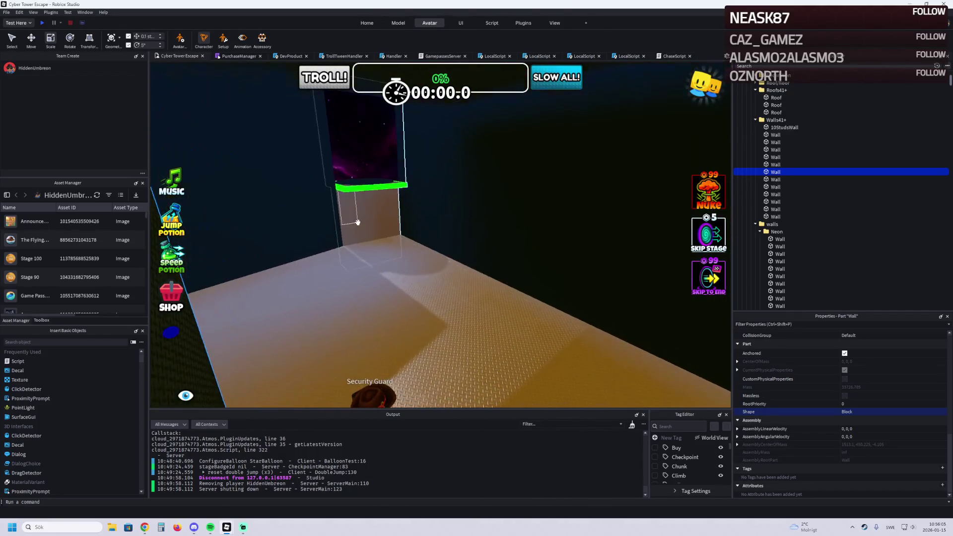
pyautogui.click(363, 222)
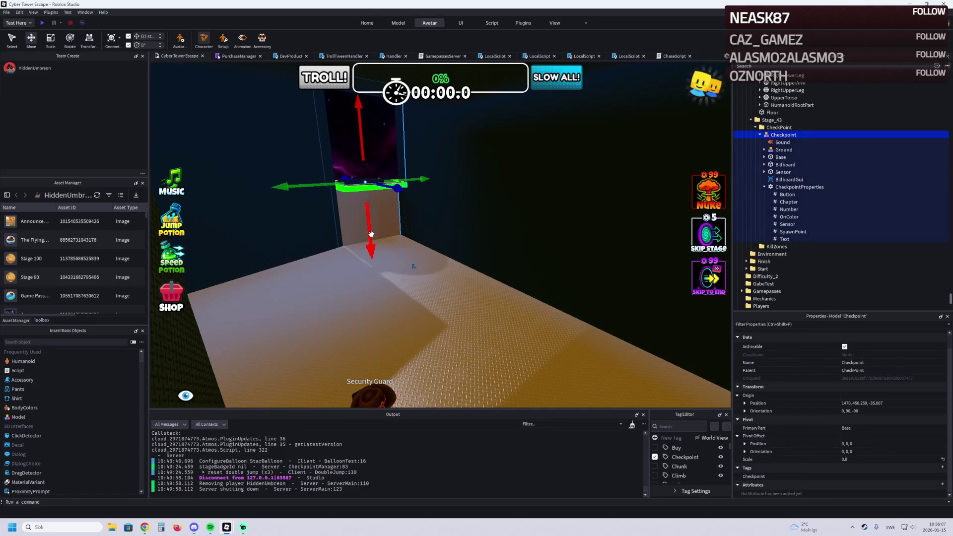
pyautogui.rightClick(378, 229)
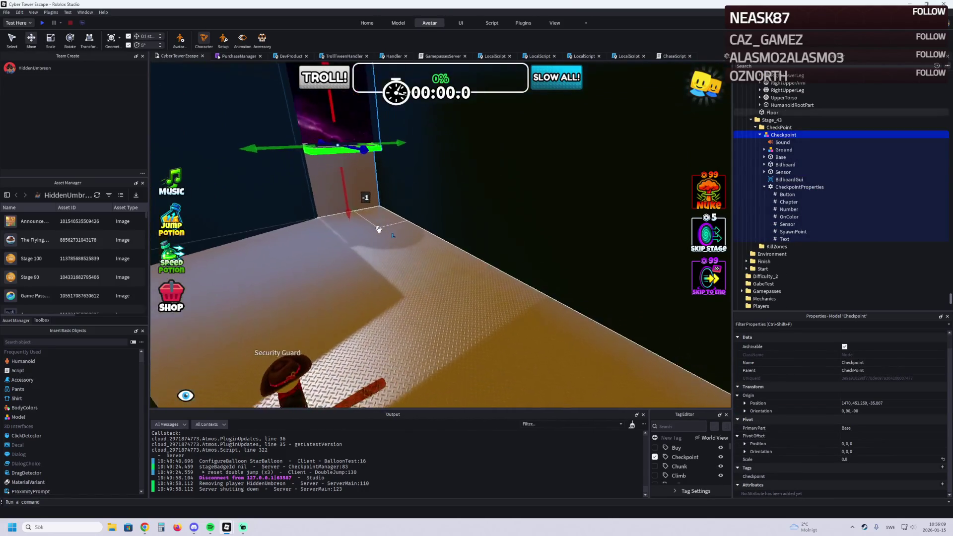
pyautogui.press('w')
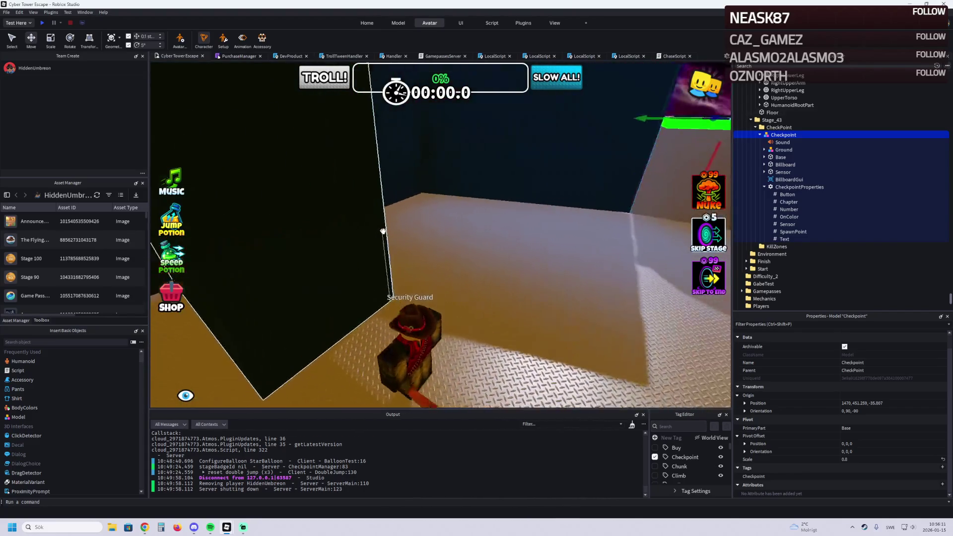
pyautogui.press('e')
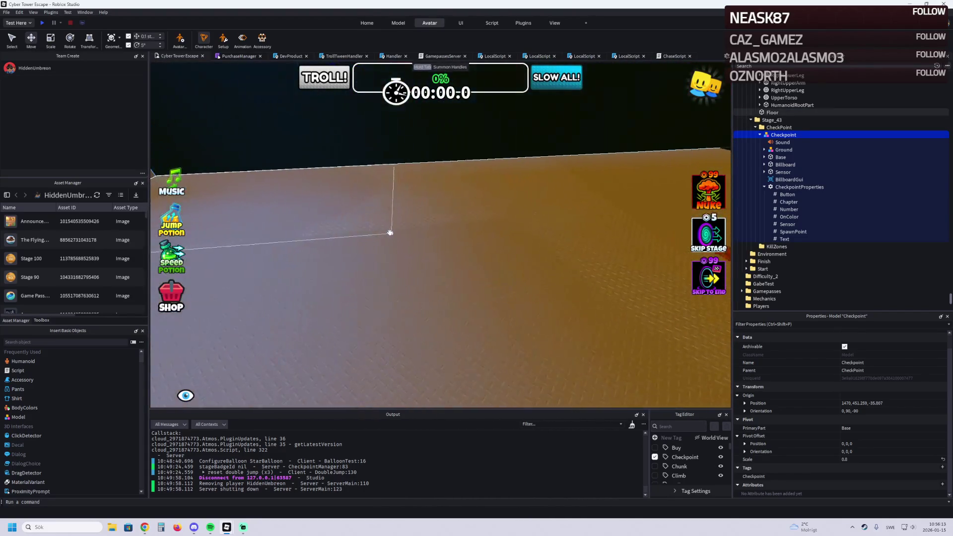
pyautogui.press('w')
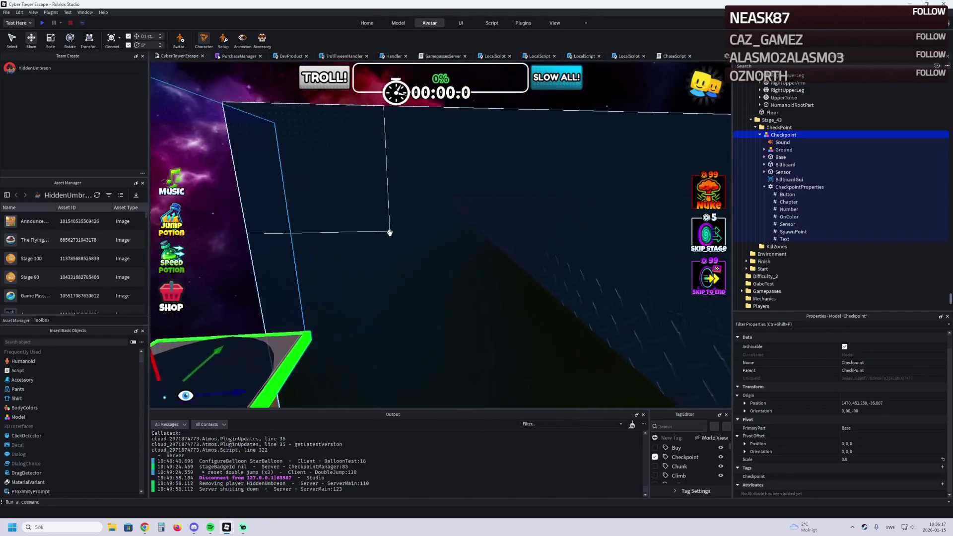
pyautogui.click(505, 228)
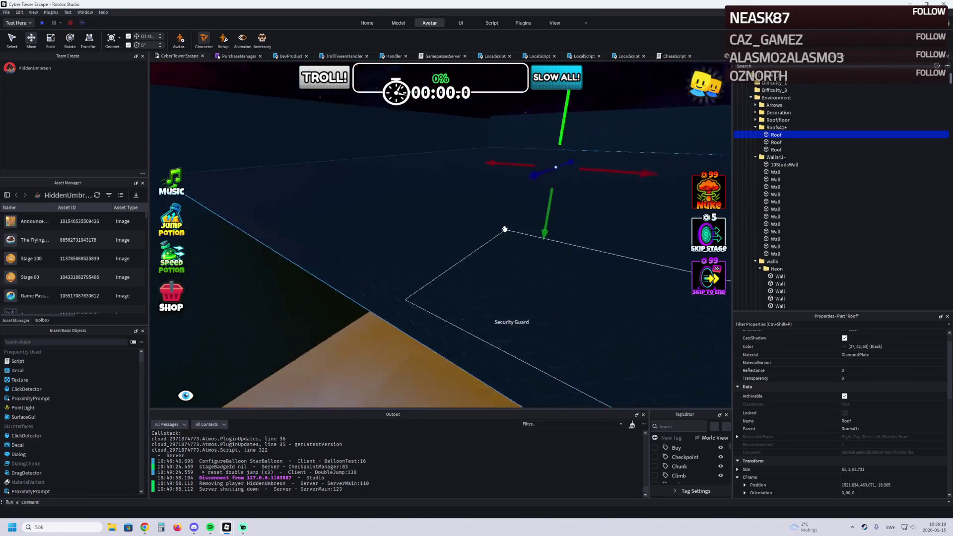
# Step: Slide the fourth Roof piece about 18 studs along its axis
pyautogui.press('q')
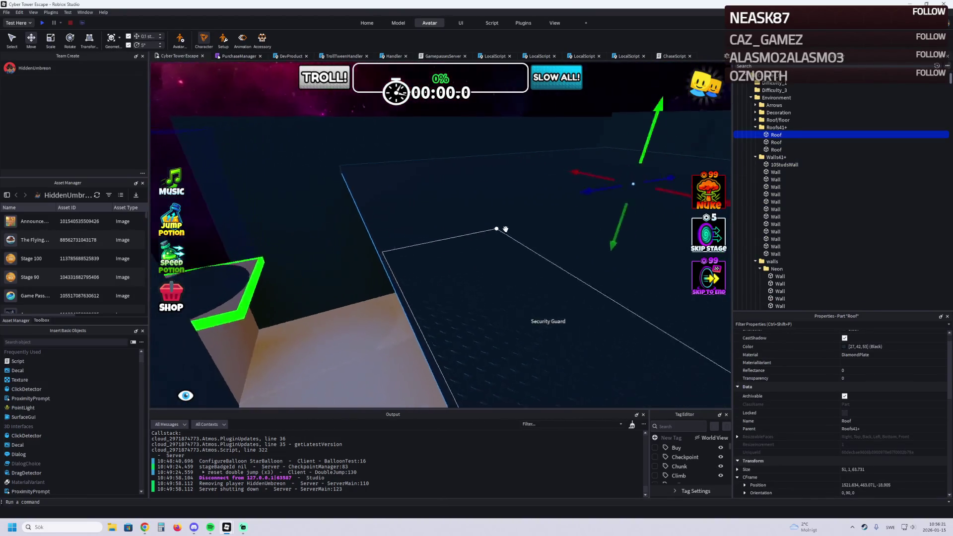
pyautogui.click(526, 191)
pyautogui.press('a')
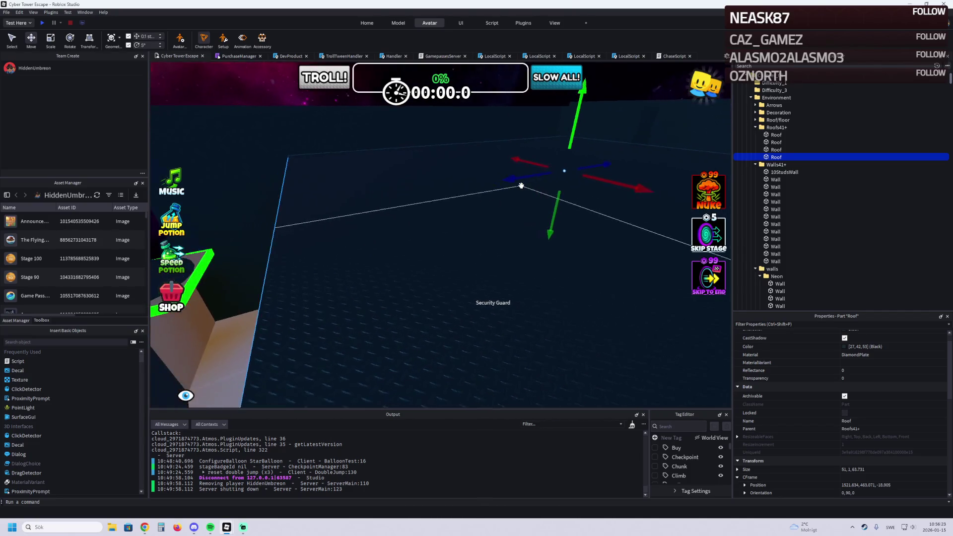
pyautogui.press('s')
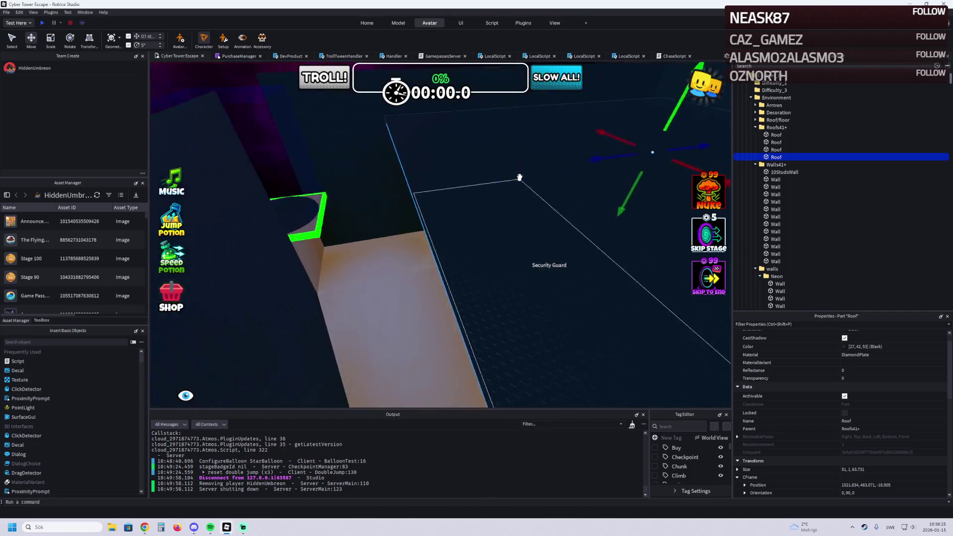
pyautogui.moveTo(569, 241)
pyautogui.mouseDown()
pyautogui.moveTo(462, 261)
pyautogui.moveTo(476, 264)
pyautogui.mouseUp()
pyautogui.press('a')
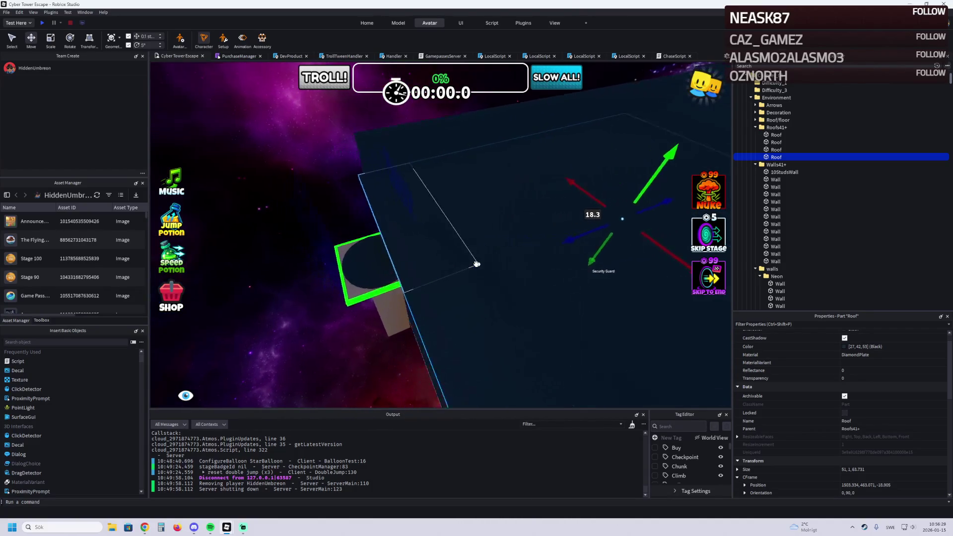
pyautogui.press('d')
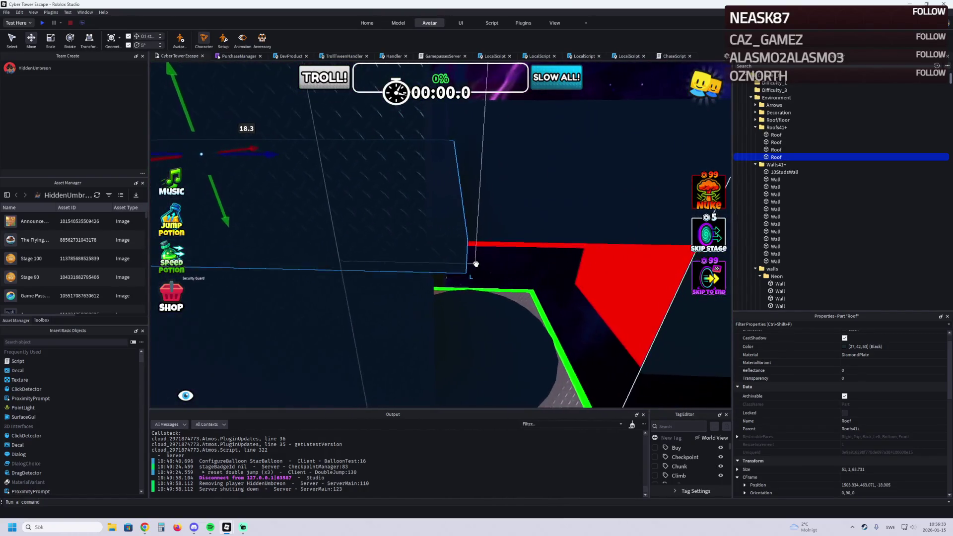
pyautogui.moveTo(263, 155); pyautogui.dragTo(266, 156)
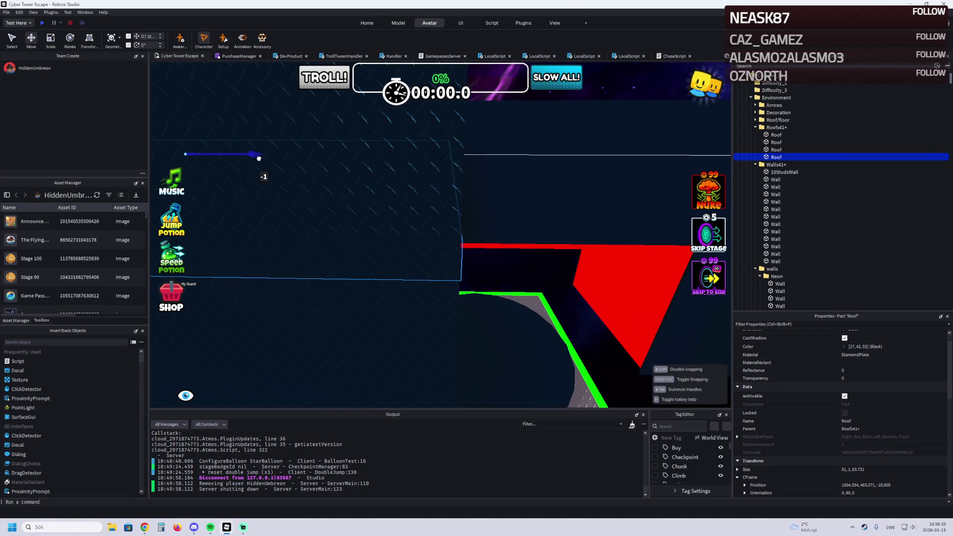
# Step: Raise the Roof about 4 studs and shorten it to 51 by 1 by 17.631
pyautogui.press('w')
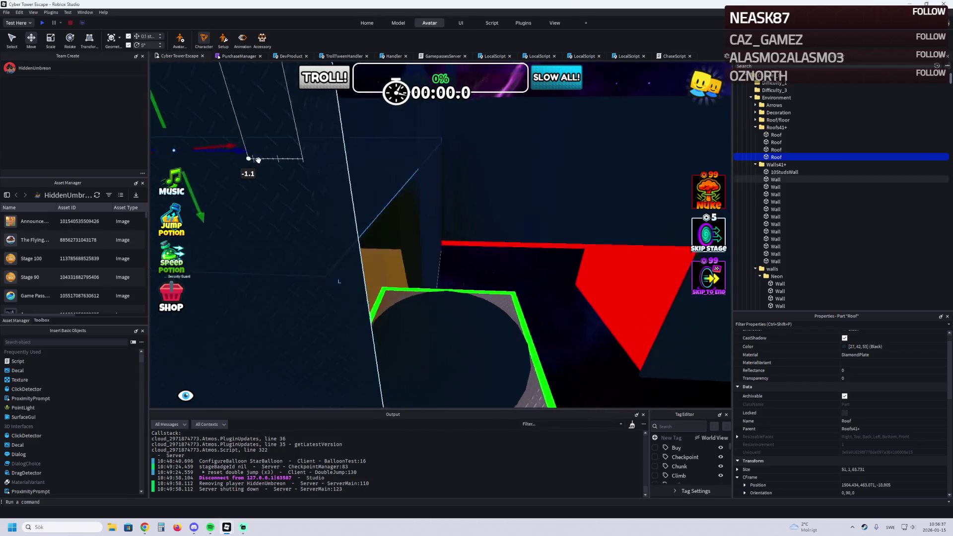
pyautogui.press('s')
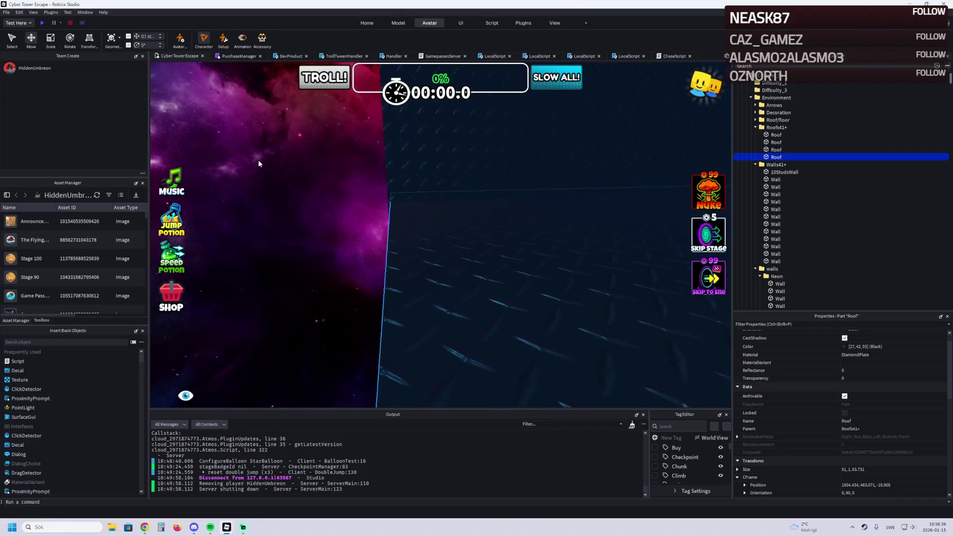
pyautogui.press('s')
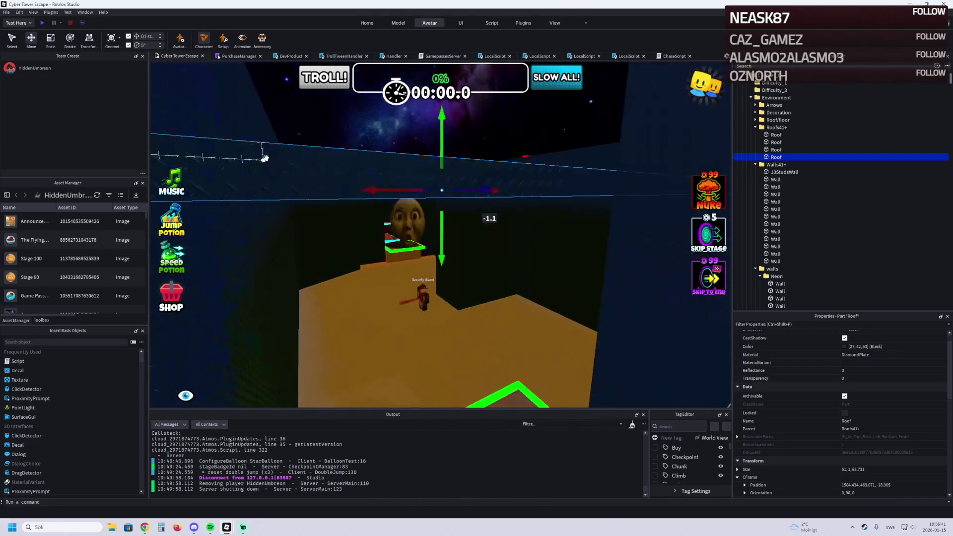
pyautogui.moveTo(442, 228); pyautogui.dragTo(444, 218)
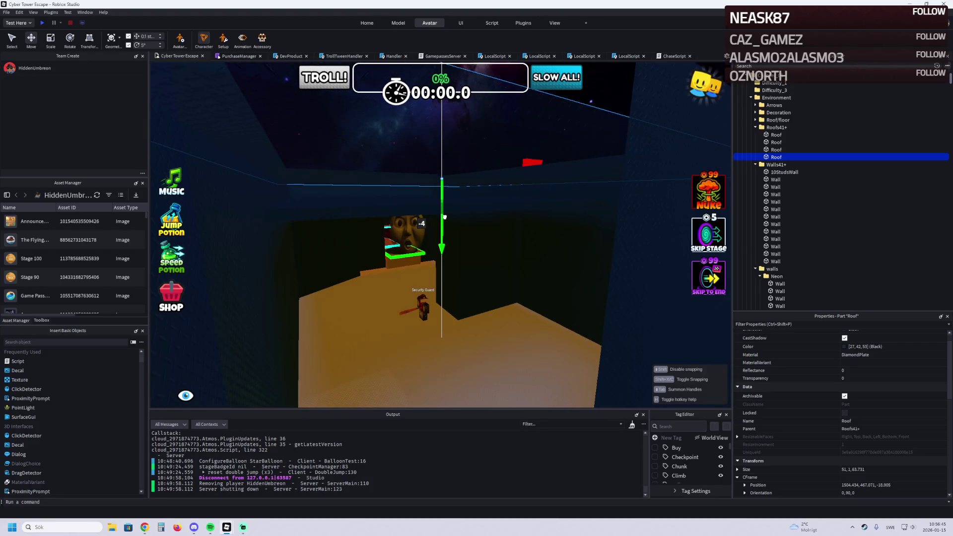
pyautogui.press('s')
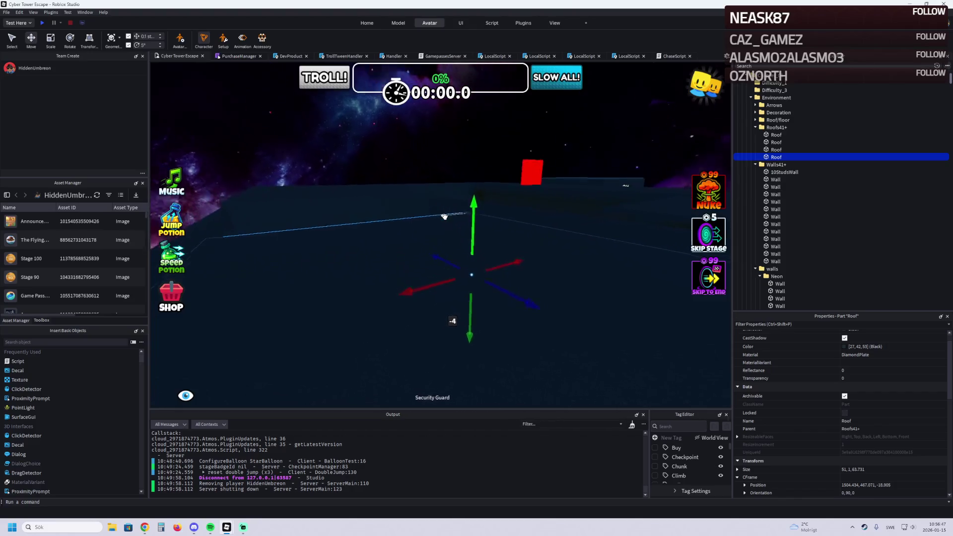
pyautogui.hotkey('ctrl', '3')
pyautogui.moveTo(398, 132)
pyautogui.mouseDown()
pyautogui.moveTo(457, 212)
pyautogui.moveTo(411, 222)
pyautogui.mouseUp()
# Step: Narrow the Roof to 47.1 by 1 by 17.631
pyautogui.press('s')
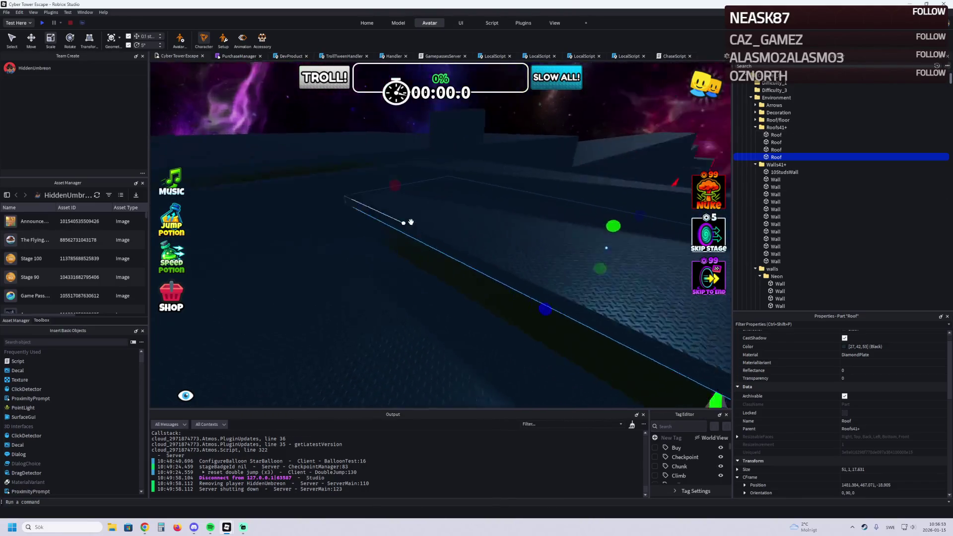
pyautogui.press('w')
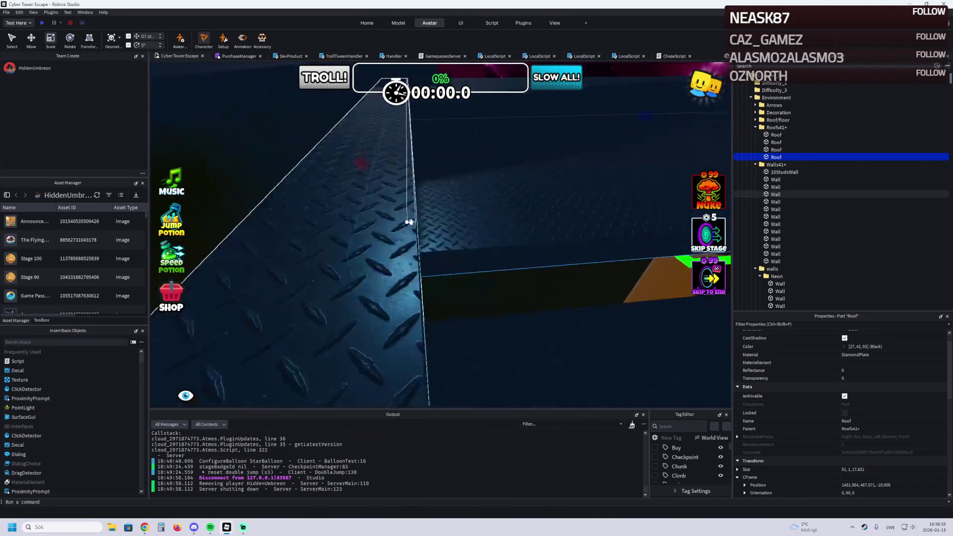
pyautogui.press('w')
pyautogui.moveTo(320, 182); pyautogui.dragTo(332, 183)
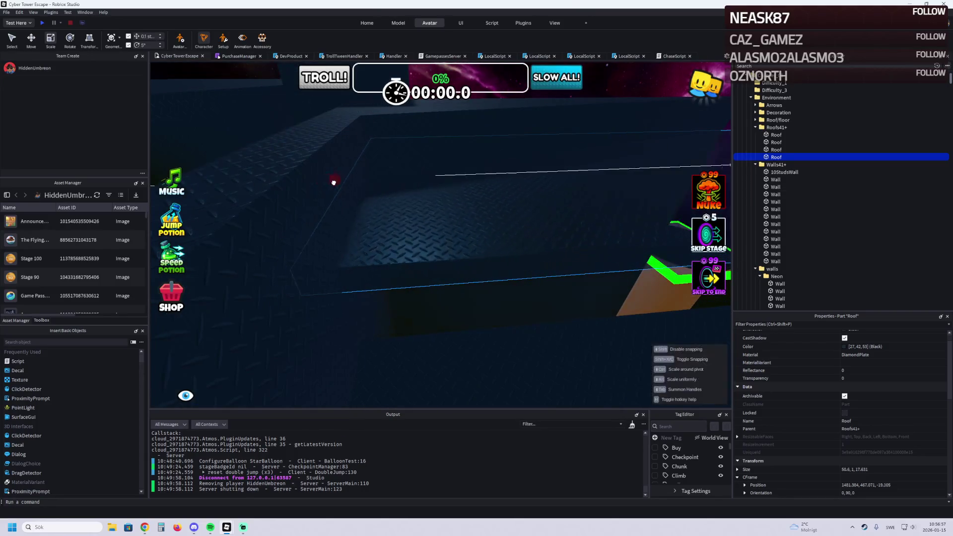
# Step: Duplicate the Roof and rotate the copy upright to orientation 90, 90, 0
pyautogui.press('s')
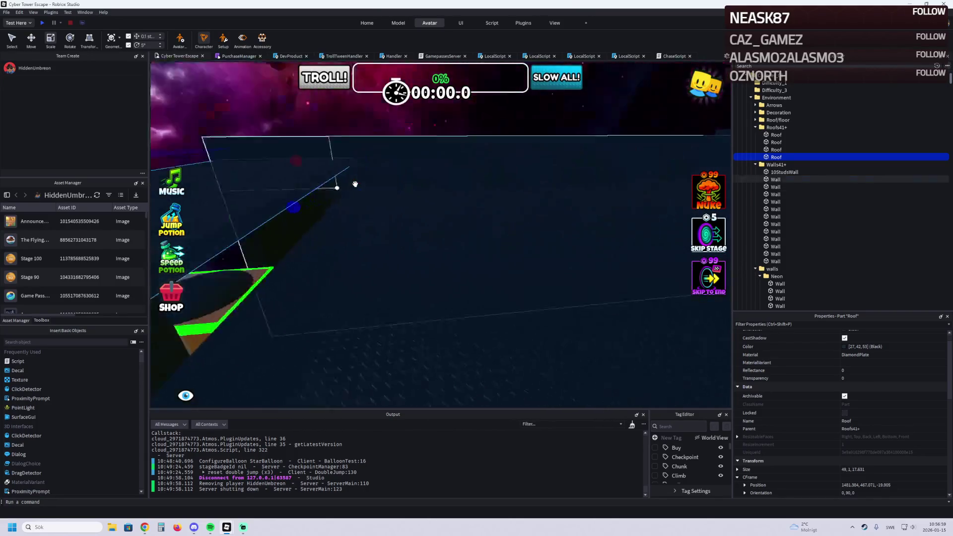
pyautogui.press('w')
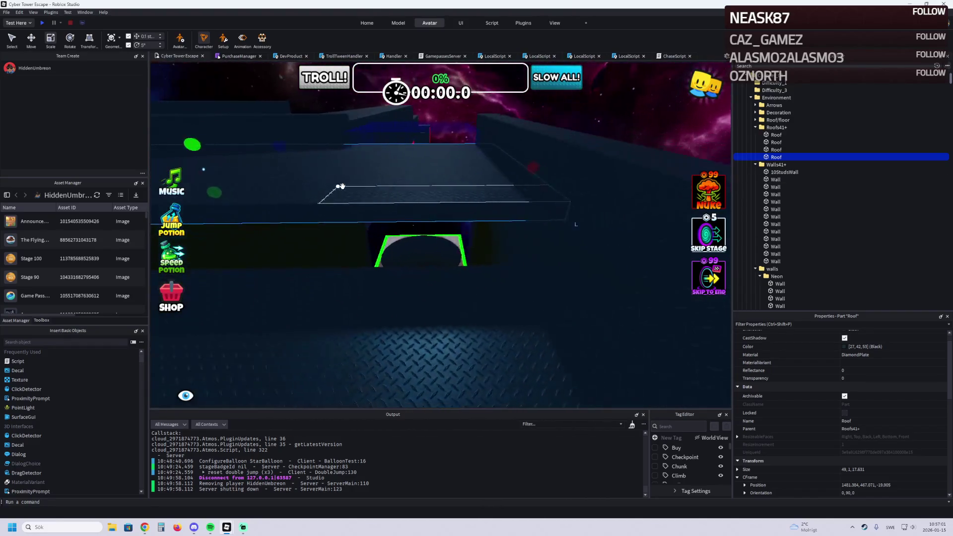
pyautogui.press('s')
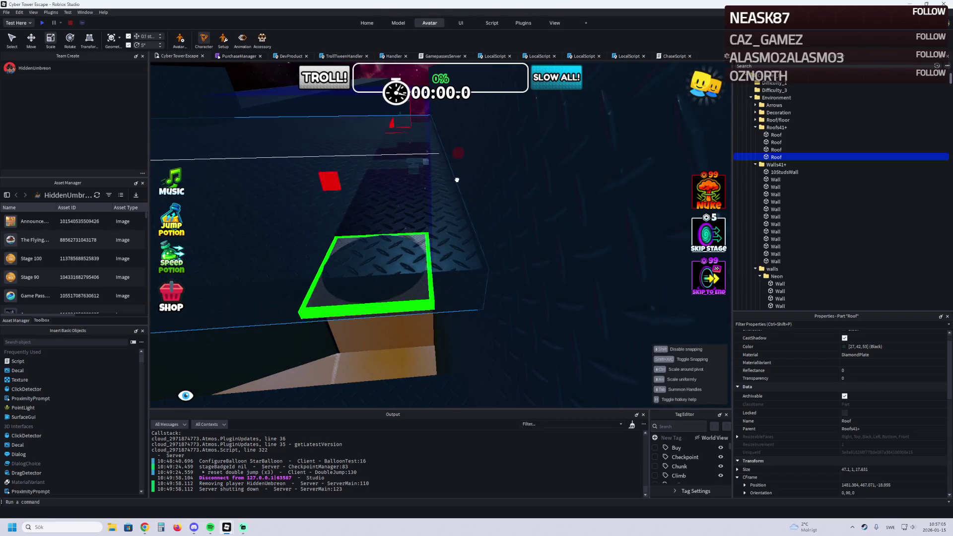
pyautogui.hotkey('ctrl', 'd')
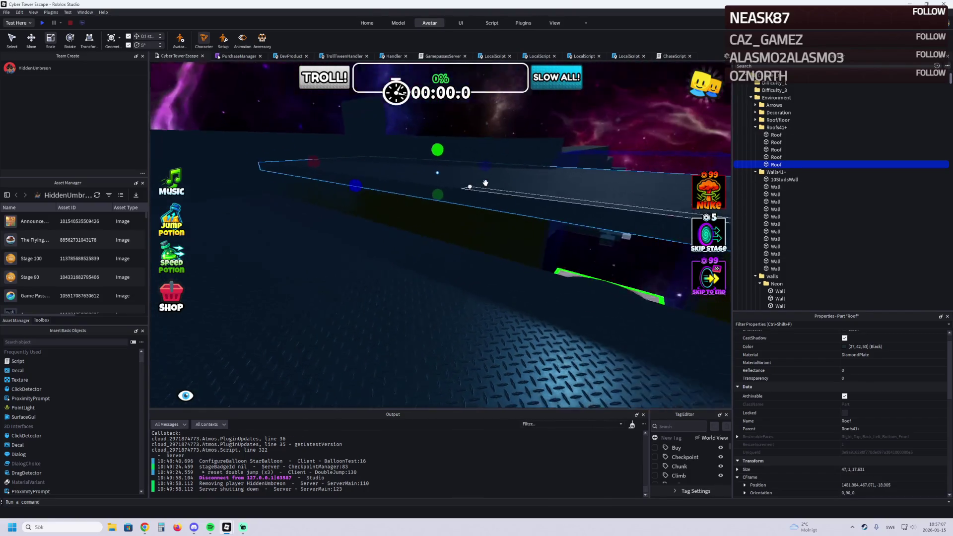
pyautogui.hotkey('ctrl', 't')
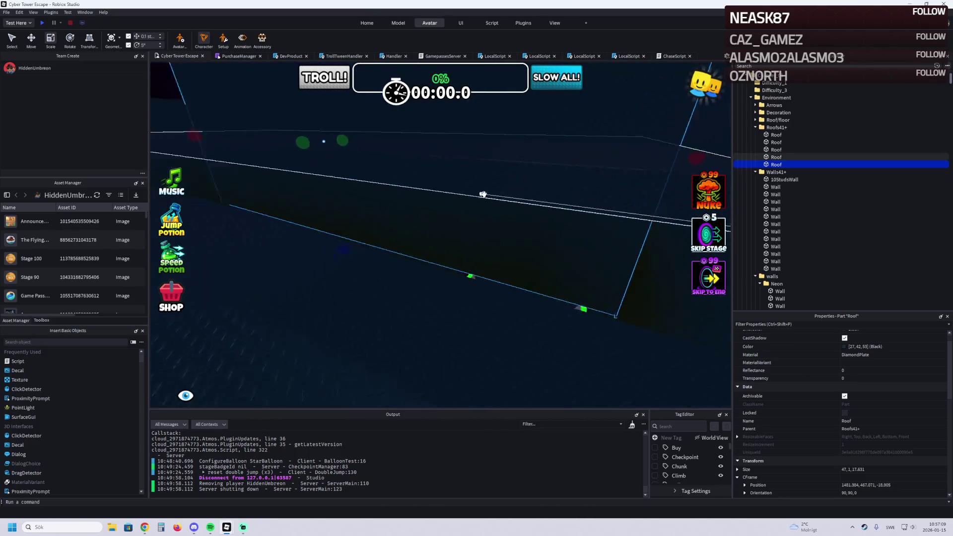
# Step: Trim the upright Roof copy to 47 by 1 by 6.231 and reposition it
pyautogui.rightClick(482, 195)
pyautogui.moveTo(480, 147)
pyautogui.mouseDown()
pyautogui.moveTo(467, 144)
pyautogui.moveTo(467, 178)
pyautogui.mouseUp()
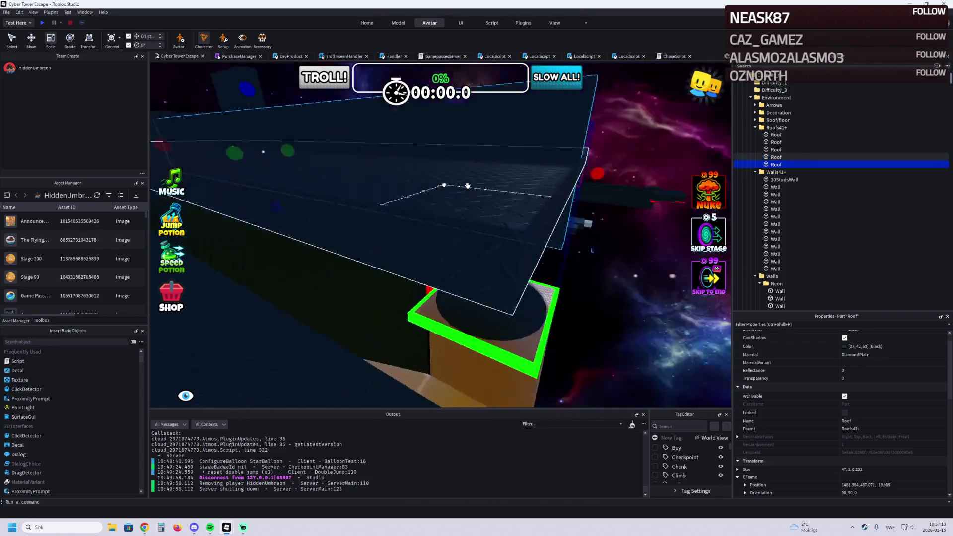
pyautogui.moveTo(544, 233)
pyautogui.mouseDown()
pyautogui.moveTo(553, 243)
pyautogui.moveTo(535, 280)
pyautogui.moveTo(527, 278)
pyautogui.mouseUp()
pyautogui.rightClick(551, 242)
# Step: Select both Roof pieces and lower them by 1.5 studs
pyautogui.keyDown('ctrl'); pyautogui.click(436, 315); pyautogui.keyUp('ctrl')
pyautogui.rightClick(442, 252)
pyautogui.press('w')
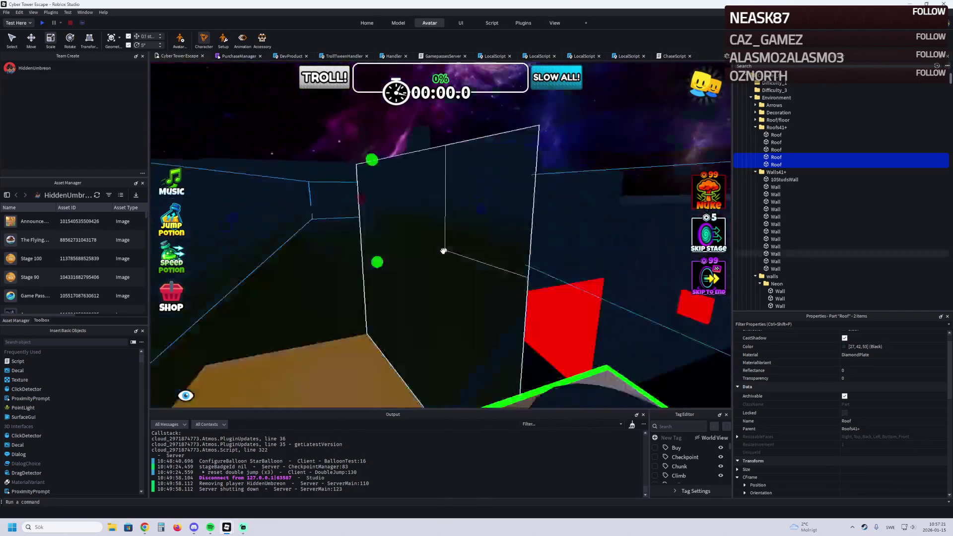
pyautogui.hotkey('ctrl', '2')
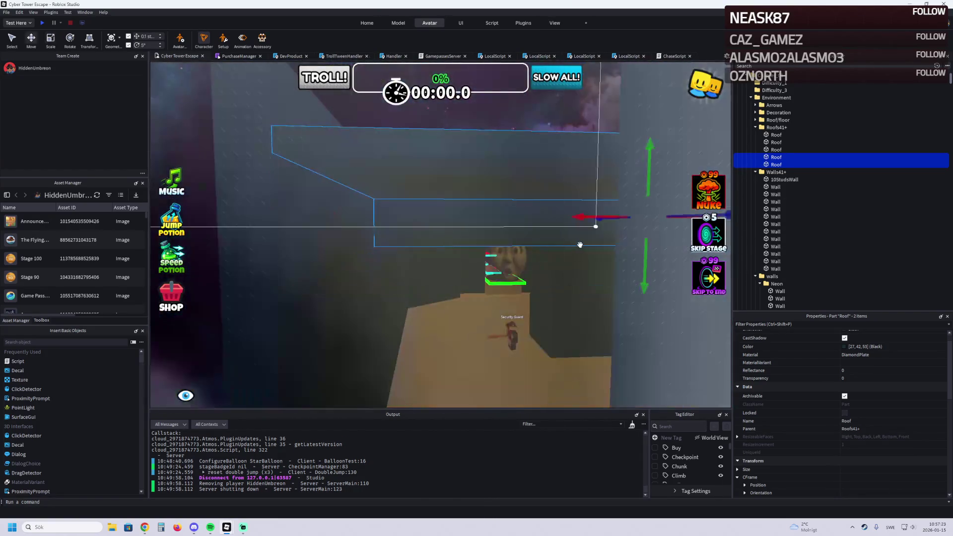
pyautogui.moveTo(647, 263); pyautogui.dragTo(649, 244)
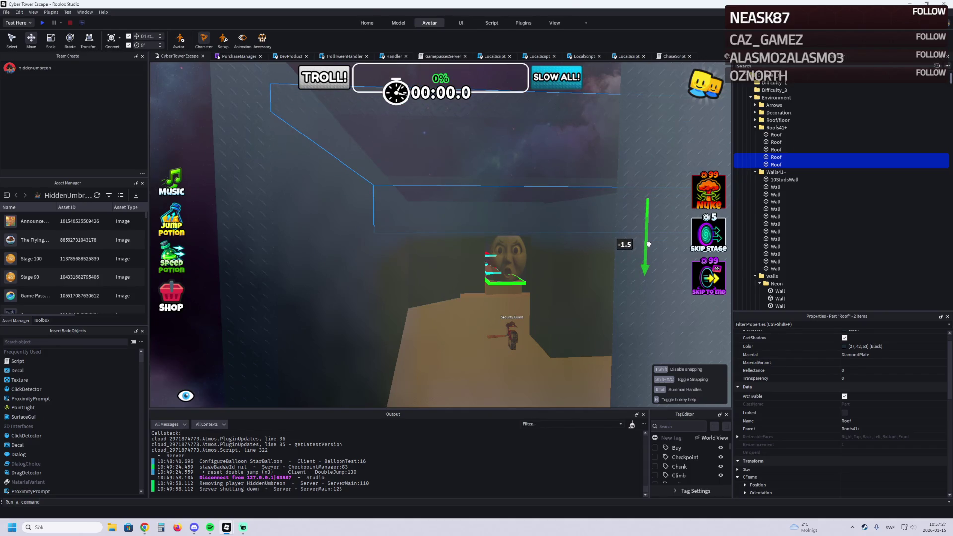
pyautogui.press('f')
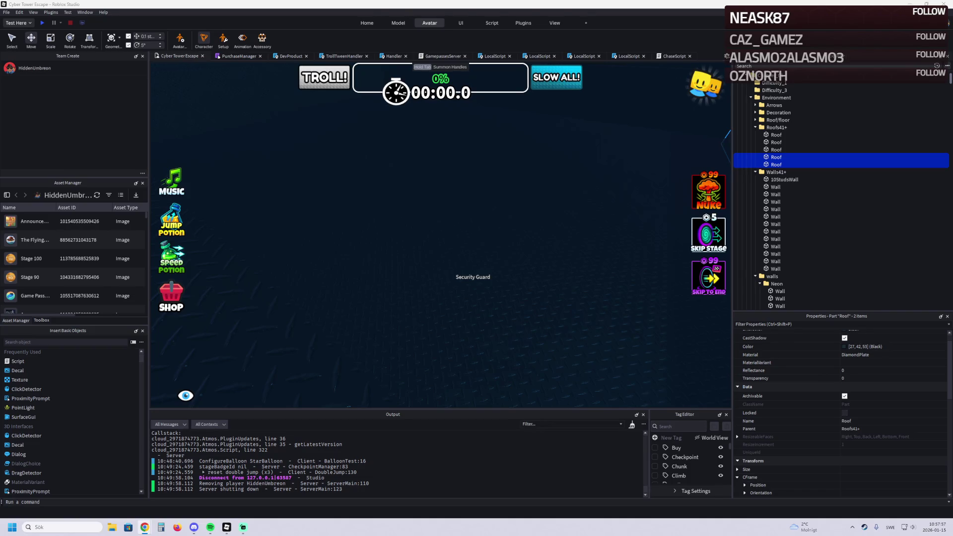
pyautogui.hotkey('alt', 'Tab')
# Step: Browse the Noob Studios Gaming community's Experiences, then close that tab
pyautogui.scroll(7, 552, 149)
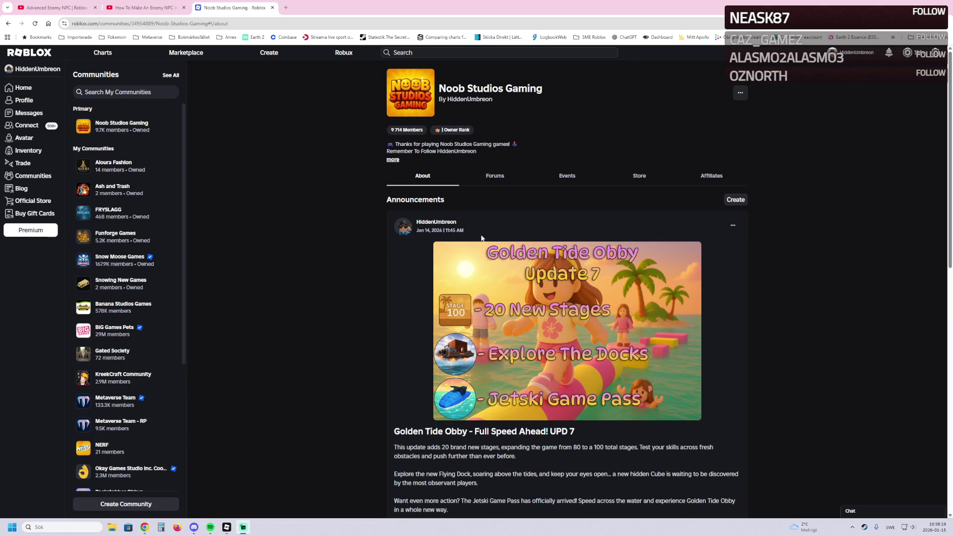
pyautogui.scroll(-6, 475, 229)
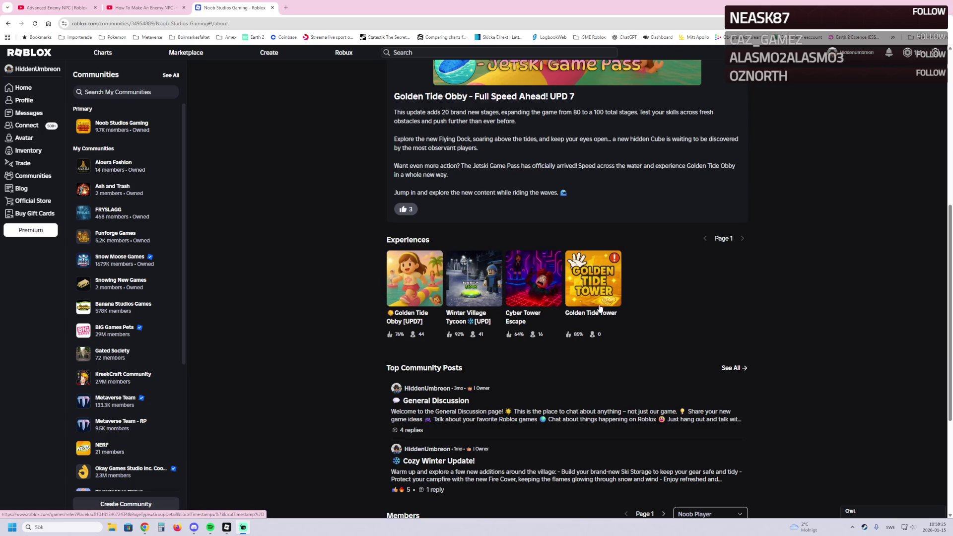
pyautogui.scroll(6, 610, 284)
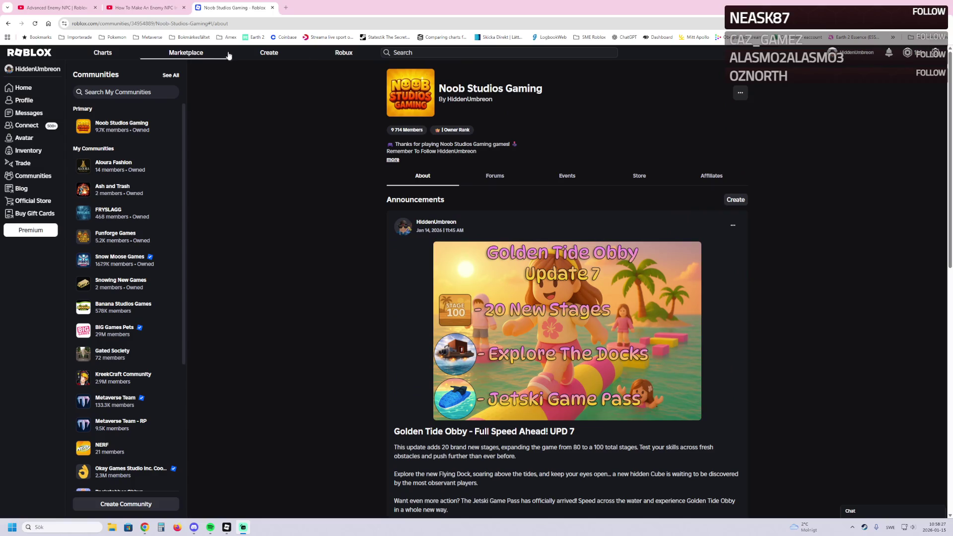
pyautogui.click(272, 8)
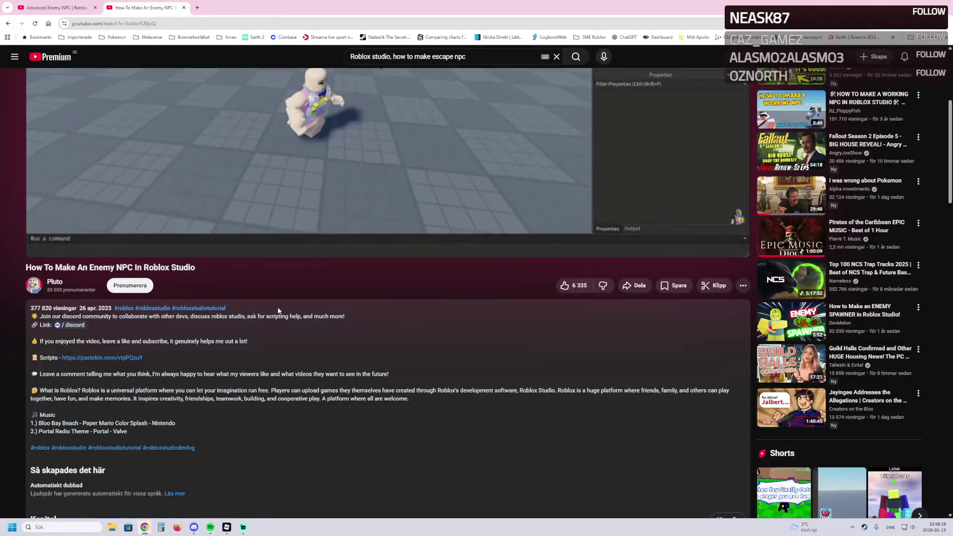
# Step: Save the enemy NPC tutorial to the Game Development playlist, close its tab, and return to Studio
pyautogui.scroll(4, 378, 250)
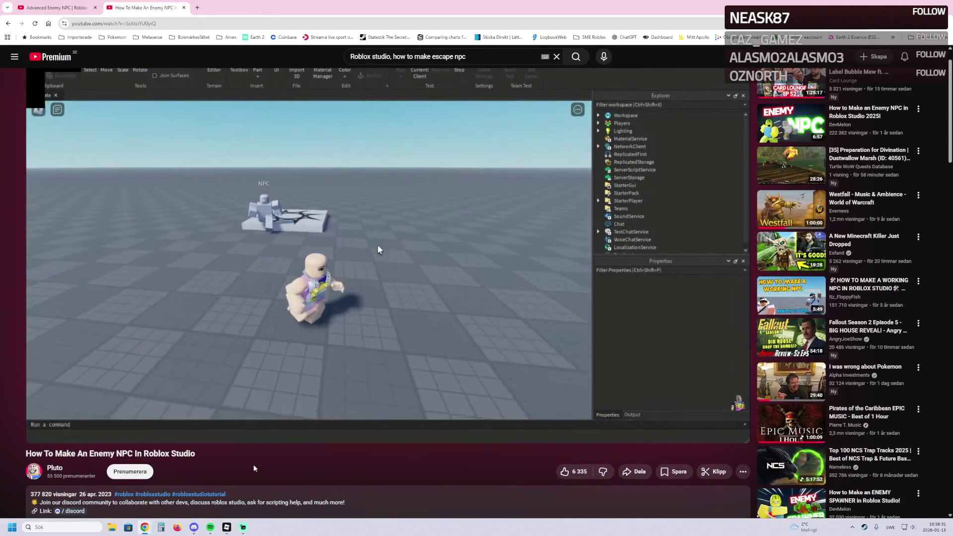
pyautogui.moveTo(707, 429)
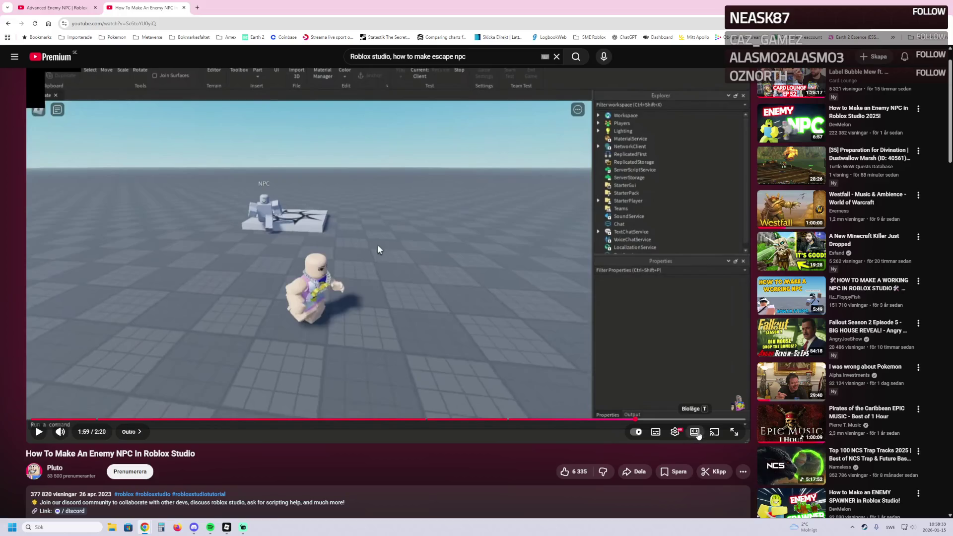
pyautogui.click(676, 433)
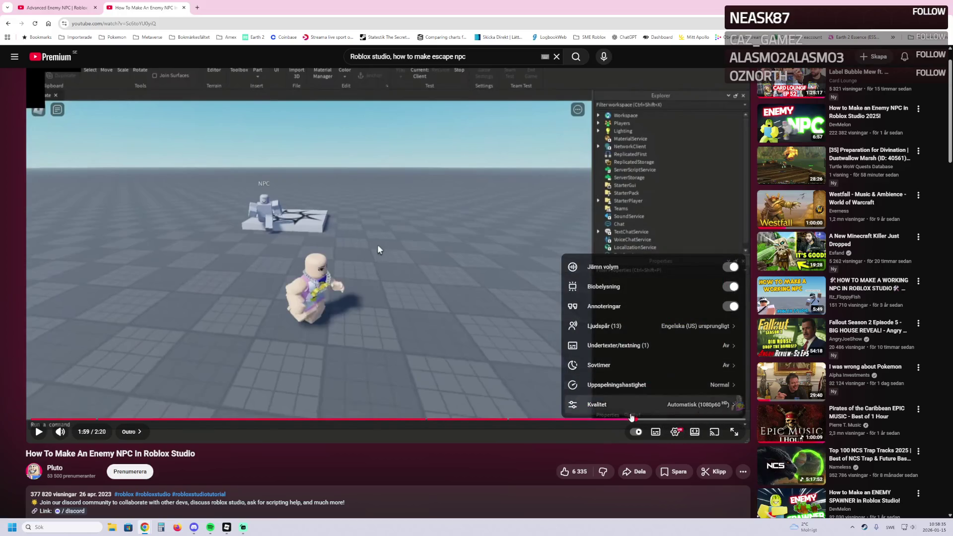
pyautogui.click(675, 471)
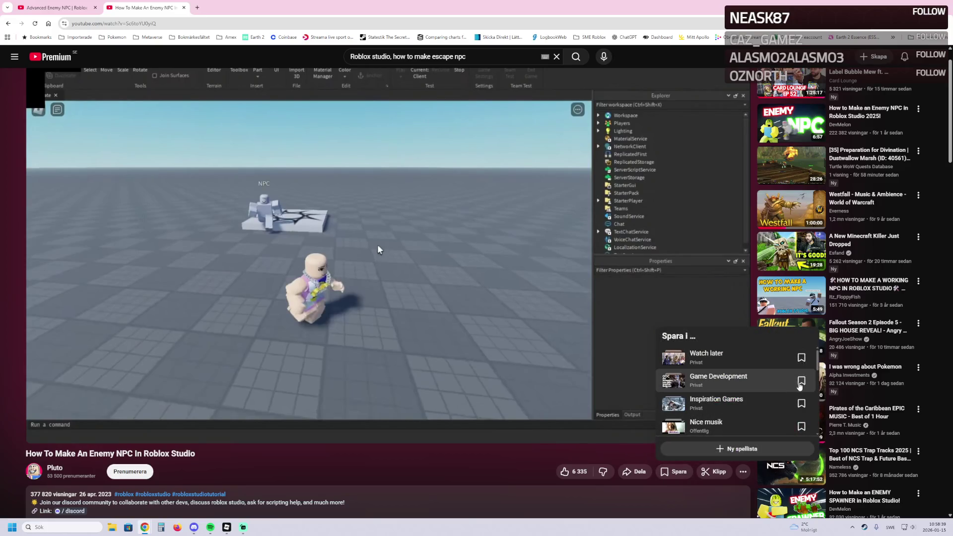
pyautogui.click(802, 383)
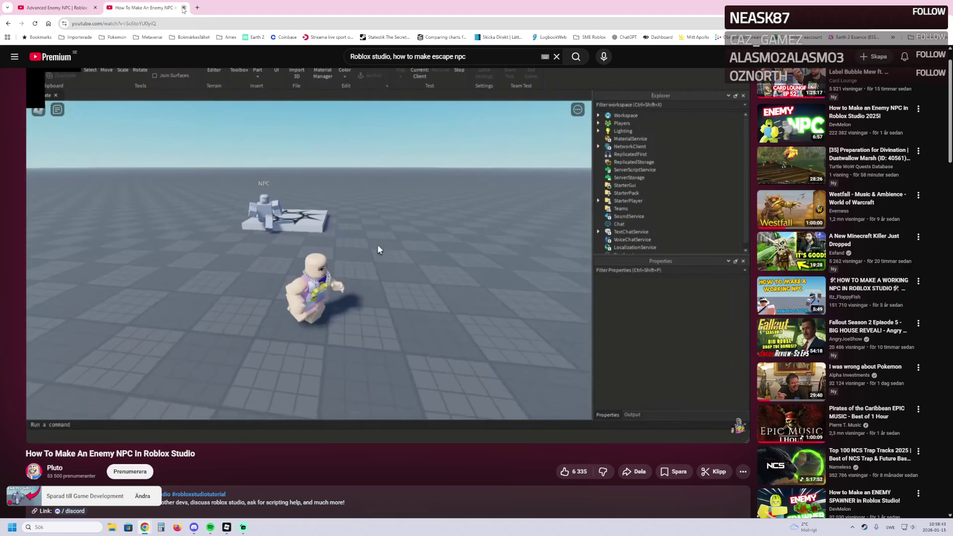
pyautogui.click(184, 8)
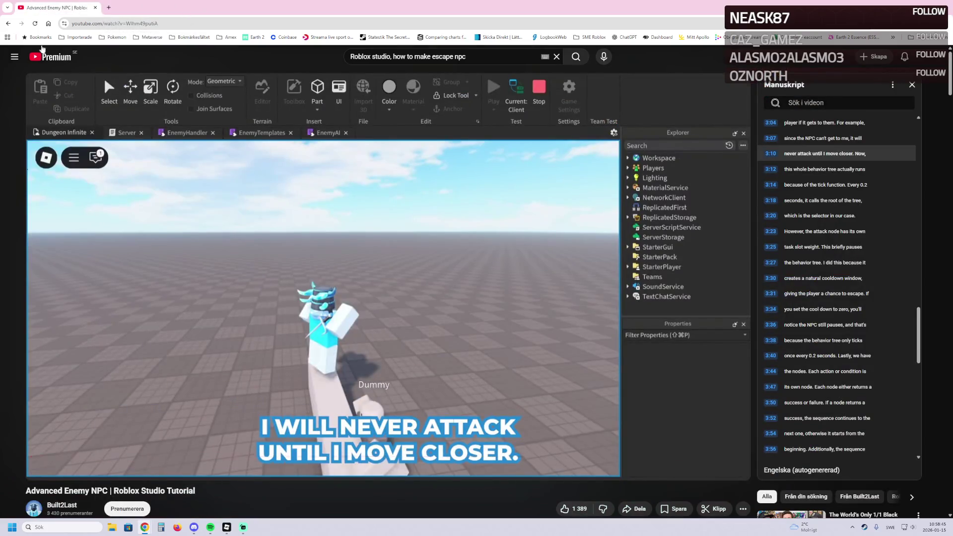
pyautogui.hotkey('alt', 'Tab')
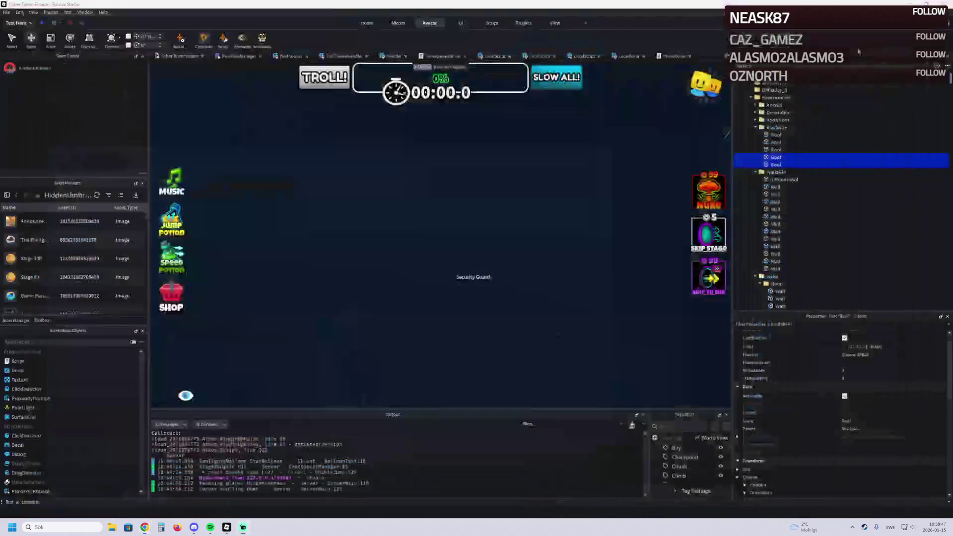
# Step: Fly down to the Security Guard and drag its Rig about 5.4 studs along Z
pyautogui.press('q')
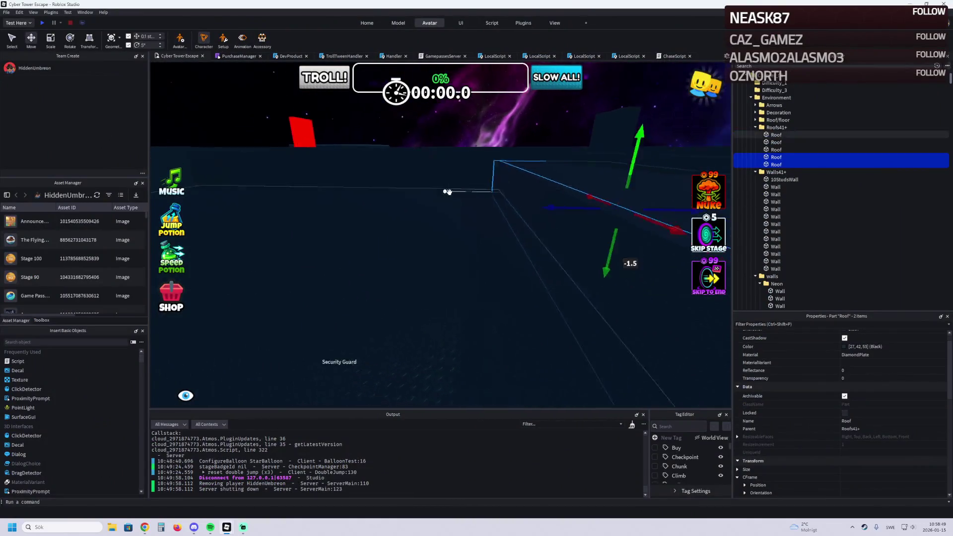
pyautogui.press('q')
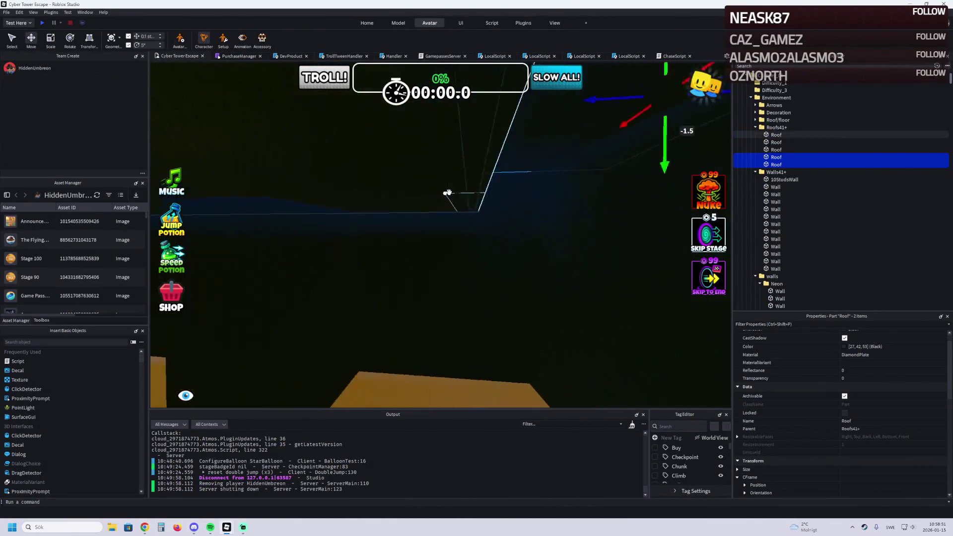
pyautogui.press('s')
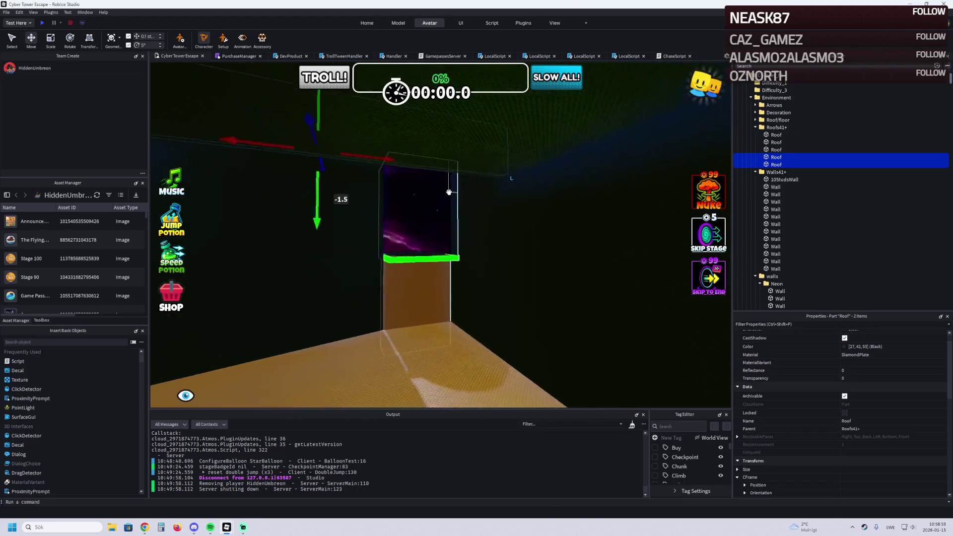
pyautogui.press('s')
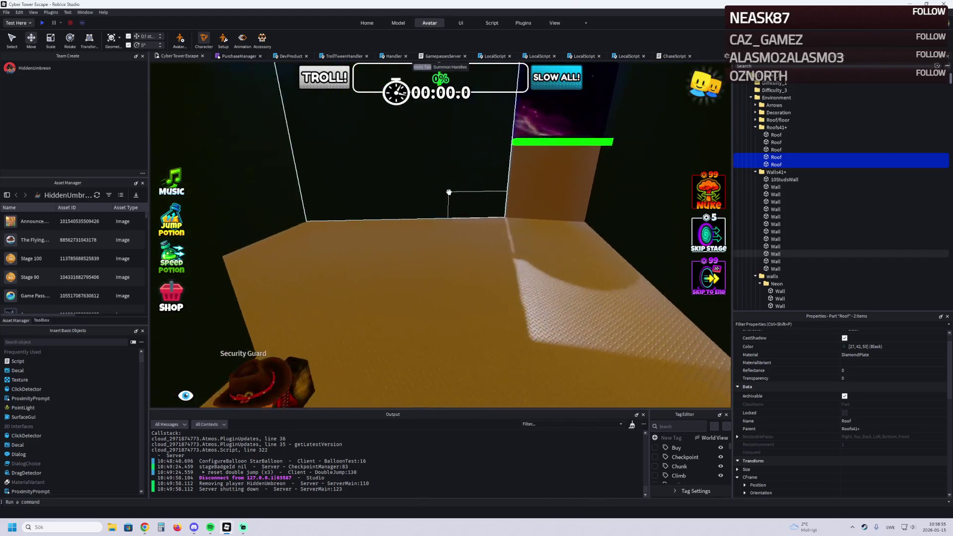
pyautogui.press('w')
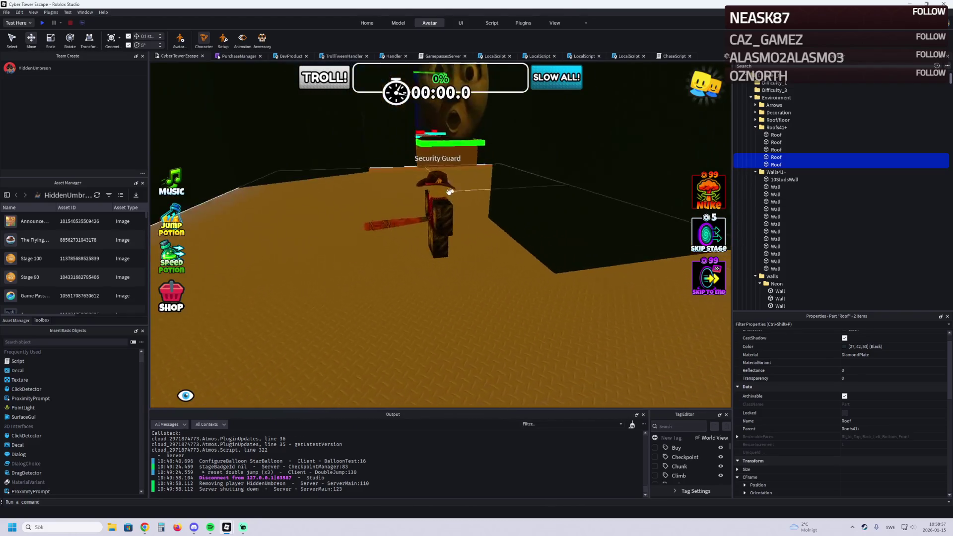
pyautogui.click(429, 241)
pyautogui.moveTo(428, 241)
pyautogui.mouseDown()
pyautogui.moveTo(445, 228)
pyautogui.moveTo(529, 268)
pyautogui.moveTo(536, 253)
pyautogui.mouseUp()
# Step: Orbit and frame the camera on the Security Guard rig to check its placement at Z -13.507
pyautogui.rightClick(537, 253)
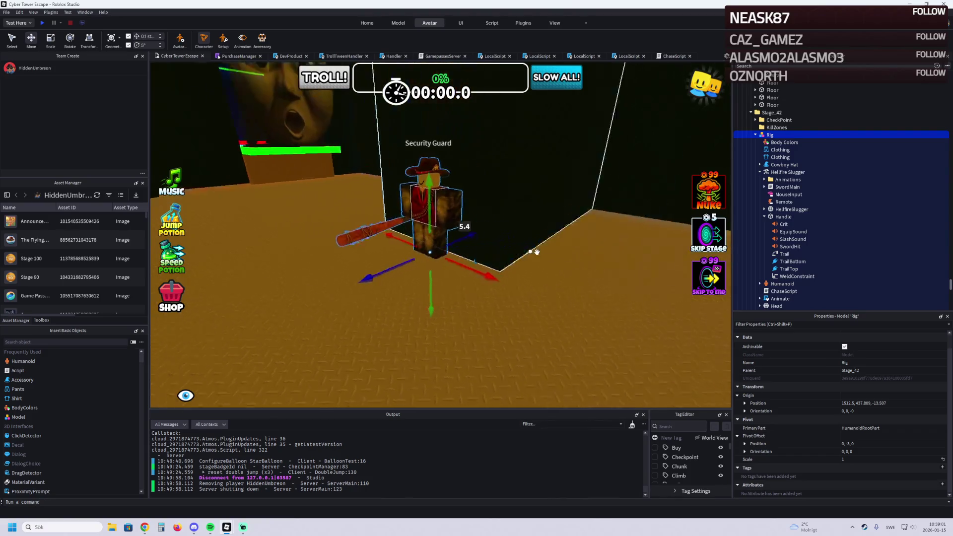
pyautogui.rightClick(539, 252)
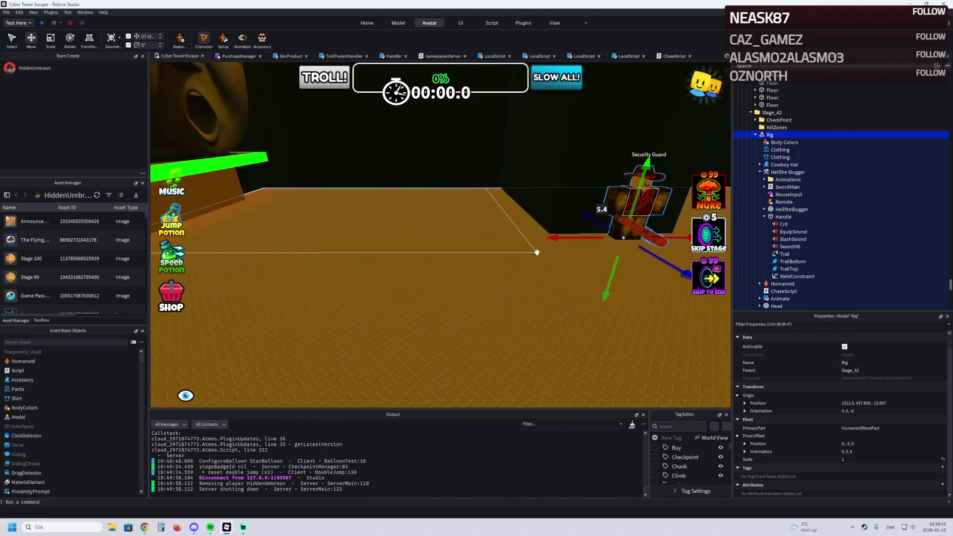
pyautogui.rightClick(538, 252)
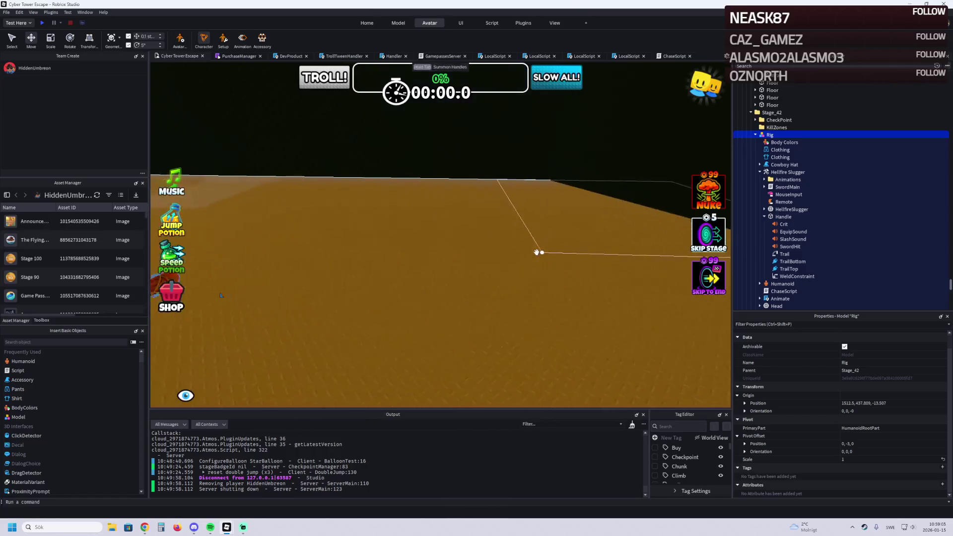
pyautogui.rightClick(537, 253)
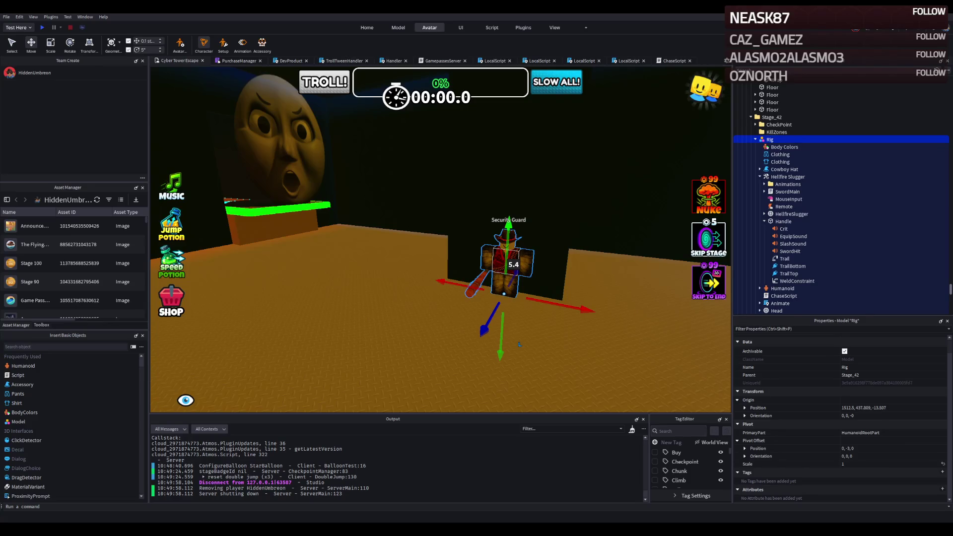
pyautogui.moveTo(520, 344); pyautogui.dragTo(313, 242)
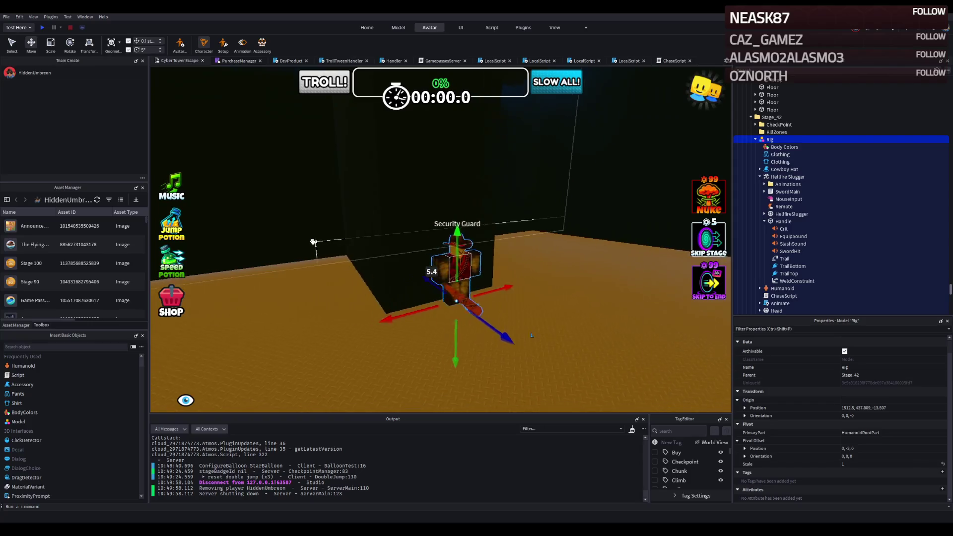
pyautogui.press('d')
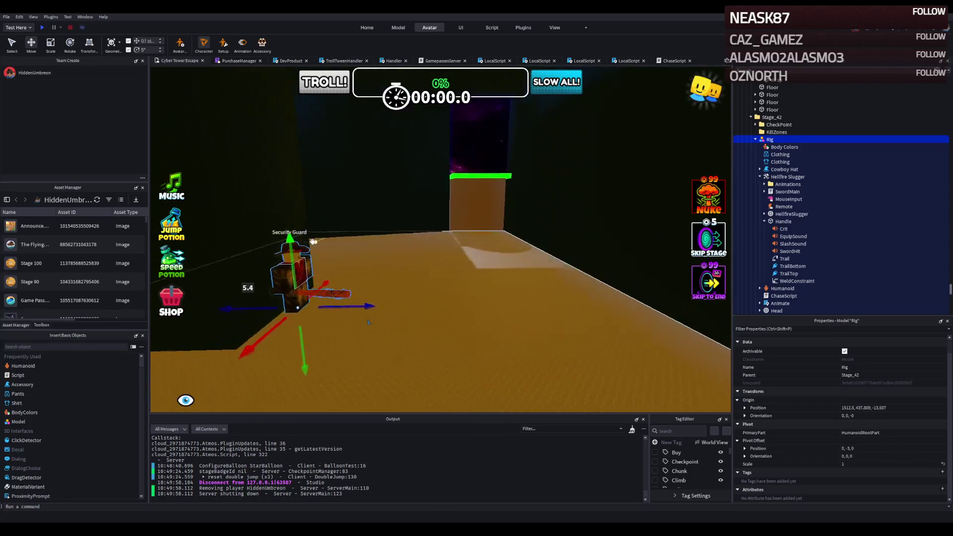
pyautogui.press('f')
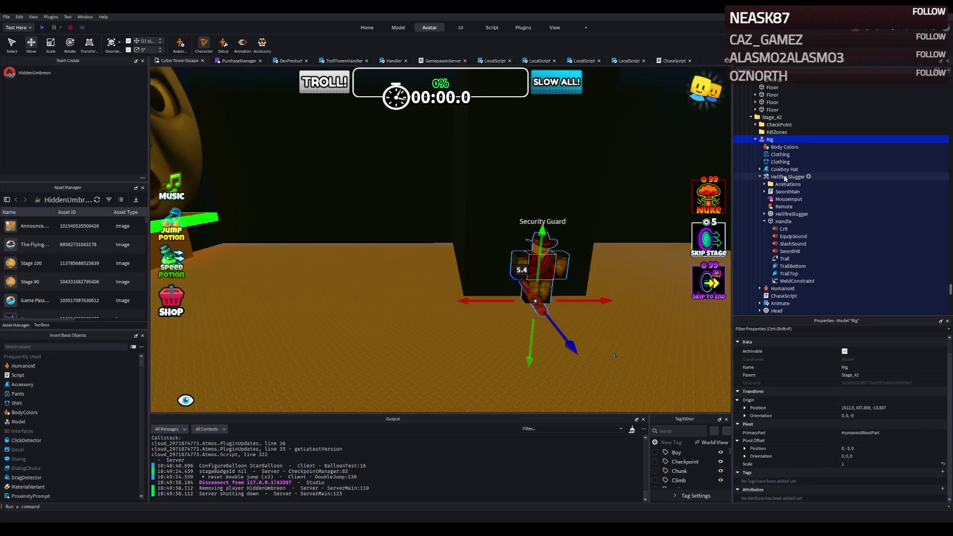
# Step: Select the Hellfire Slugger sword and bring the view close to the guard
pyautogui.click(809, 177)
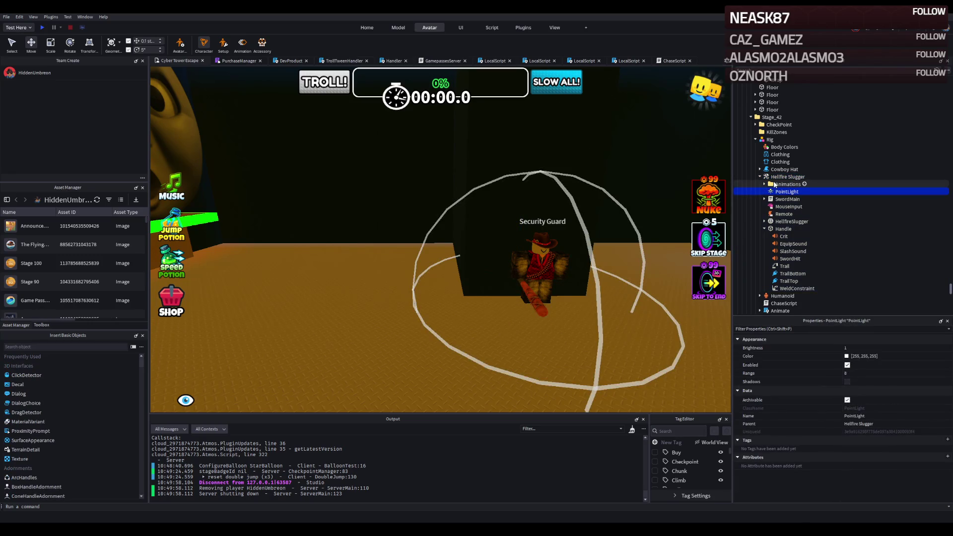
pyautogui.moveTo(527, 249); pyautogui.dragTo(489, 250)
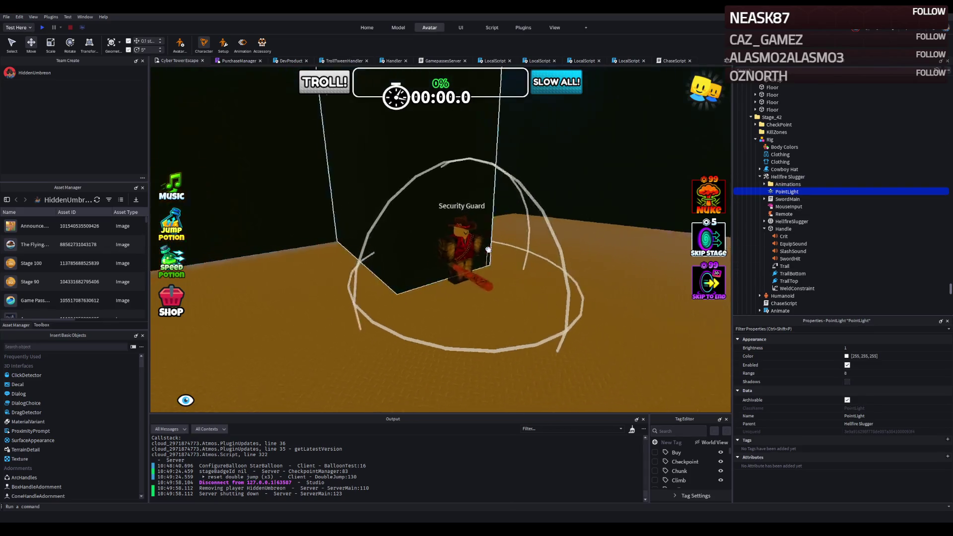
pyautogui.press('f')
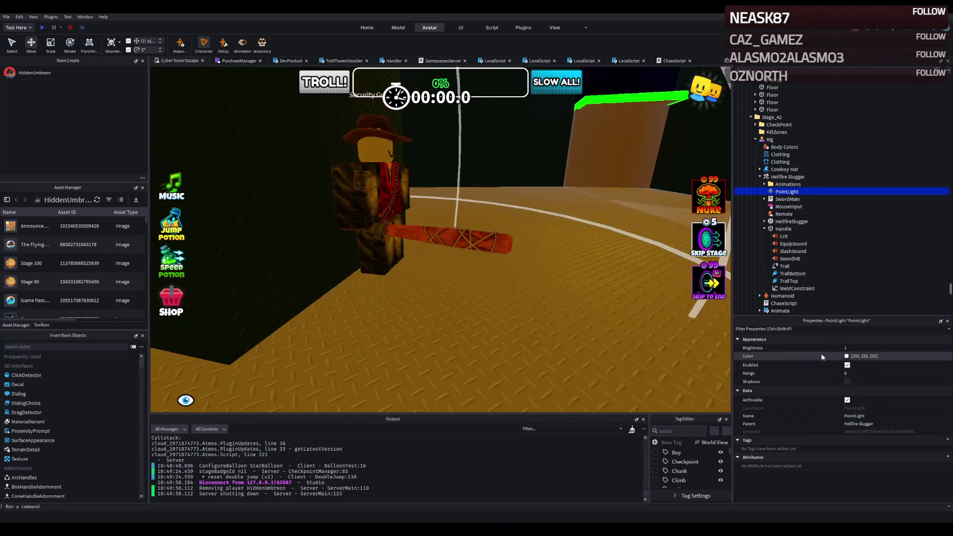
# Step: Give the new PointLight Range 15 and move it under the guard's Rig
pyautogui.click(847, 382)
pyautogui.click(857, 374)
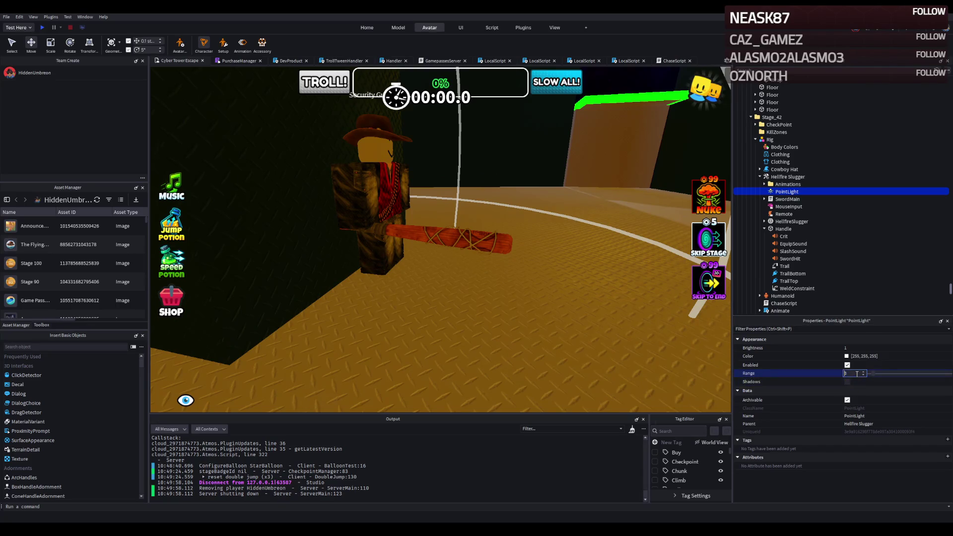
pyautogui.write('1')
pyautogui.press('Return')
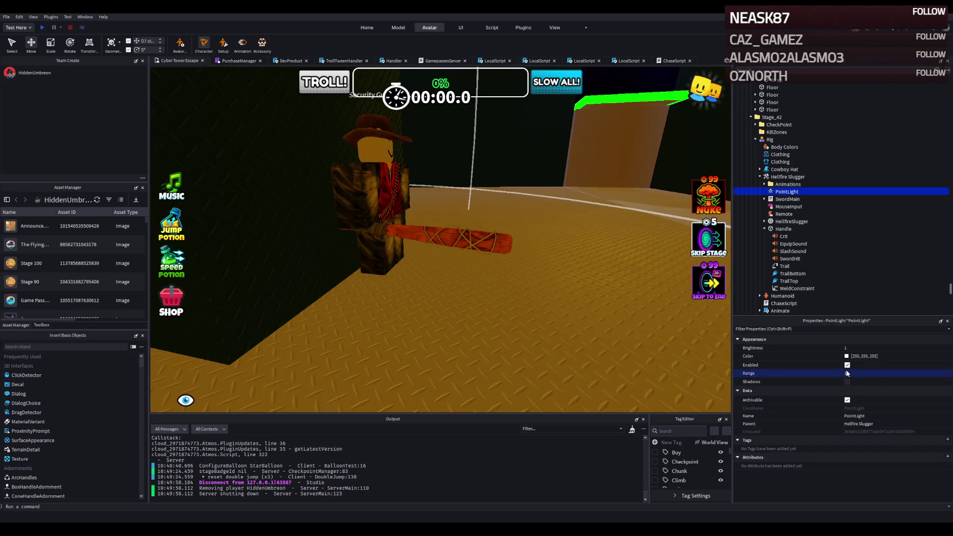
pyautogui.click(851, 382)
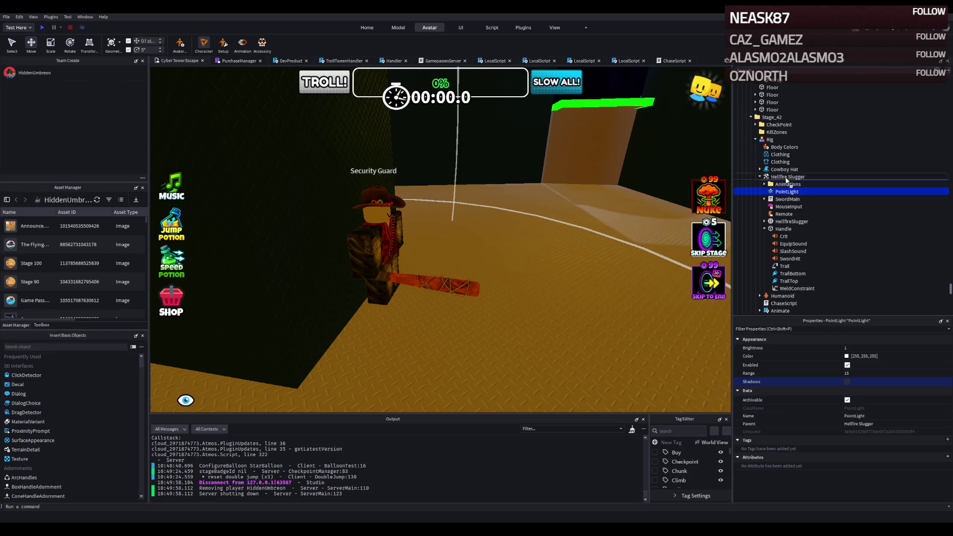
pyautogui.moveTo(777, 144); pyautogui.dragTo(777, 144)
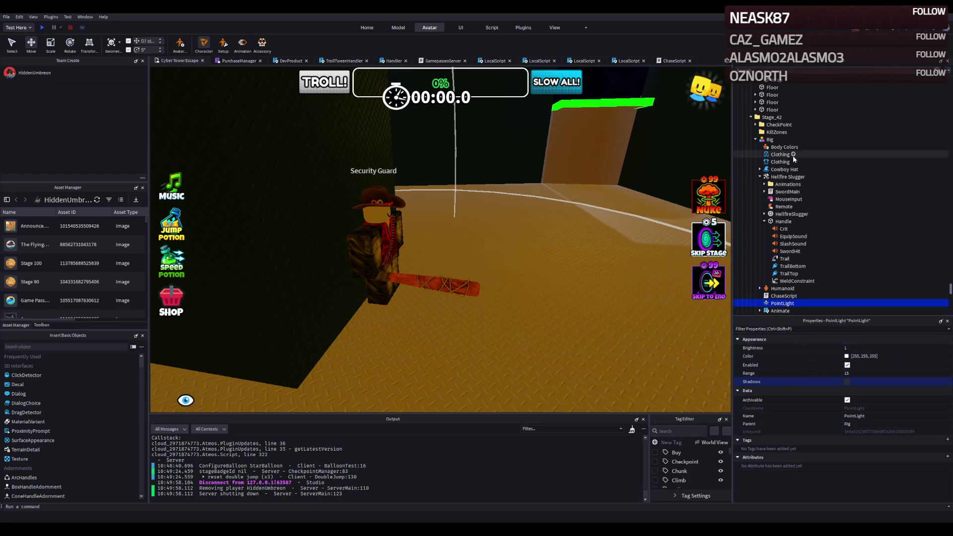
# Step: Move the PointLight into the guard's Head and make it red with shadows and Range 12
pyautogui.click(760, 177)
pyautogui.moveTo(782, 199)
pyautogui.mouseDown()
pyautogui.moveTo(786, 173)
pyautogui.moveTo(779, 222)
pyautogui.moveTo(789, 231)
pyautogui.mouseUp()
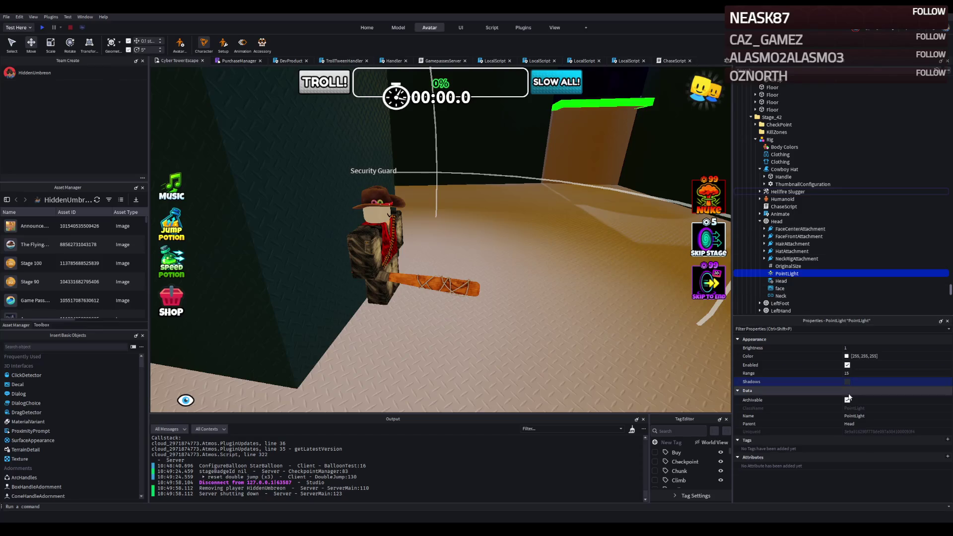
pyautogui.click(851, 374)
pyautogui.write('8')
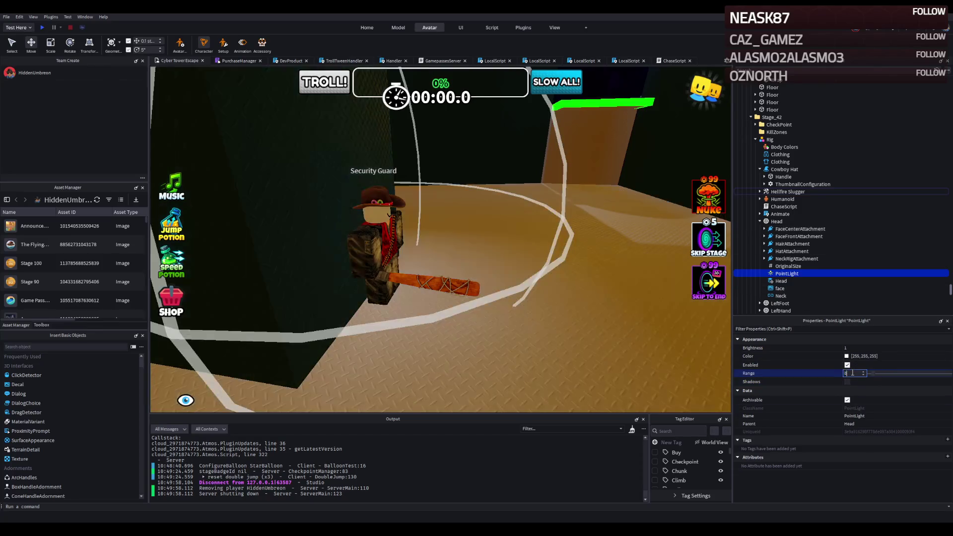
pyautogui.click(847, 357)
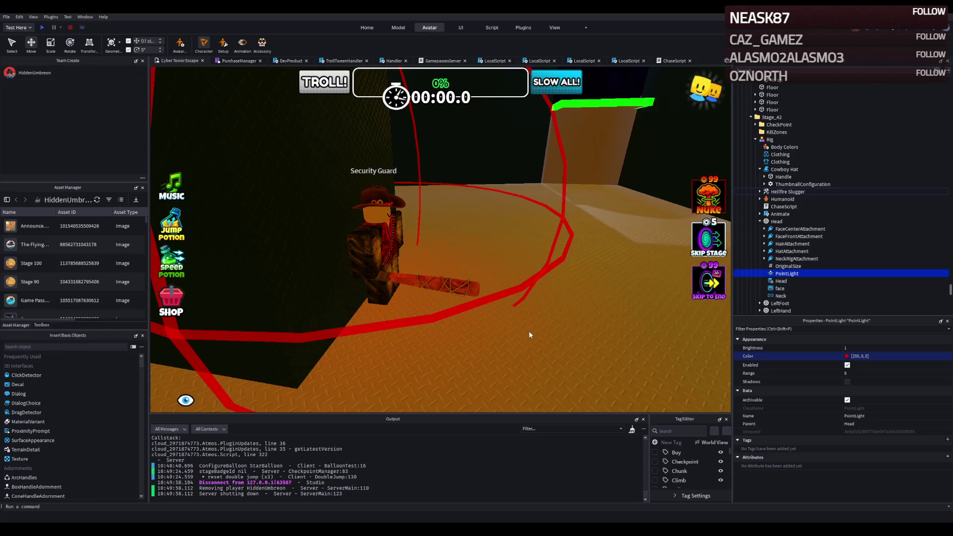
pyautogui.click(847, 383)
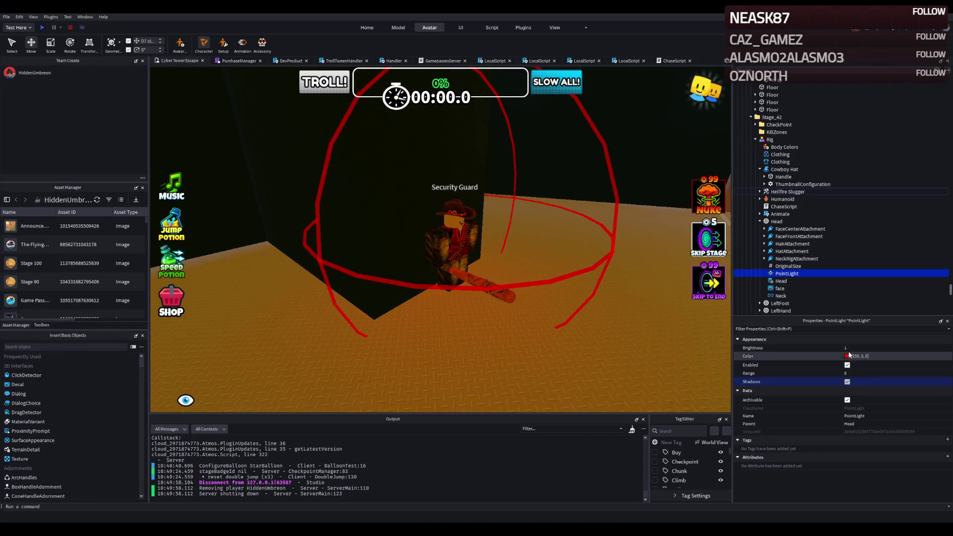
pyautogui.click(849, 373)
pyautogui.write('12')
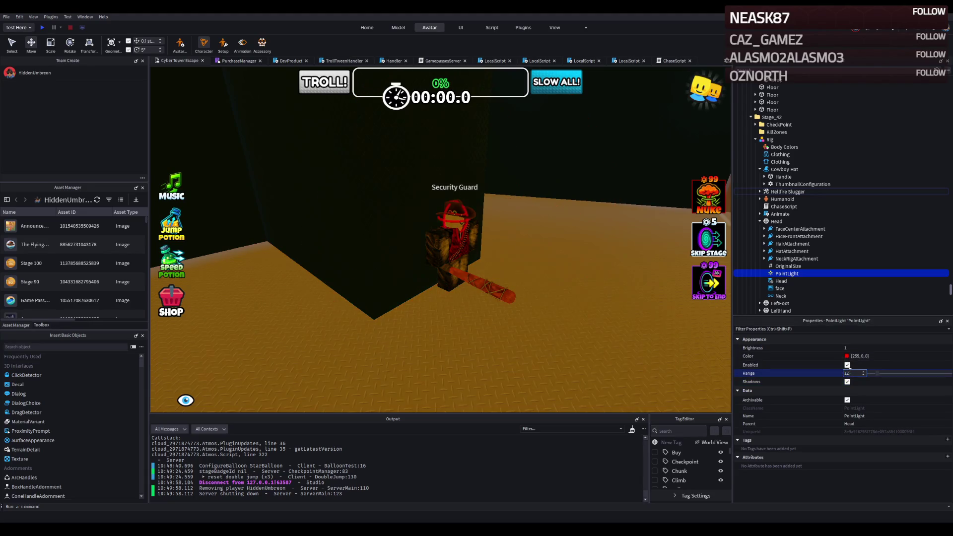
pyautogui.press('Return')
# Step: Fly the view back toward the guard's room and start a playtest
pyautogui.press('s')
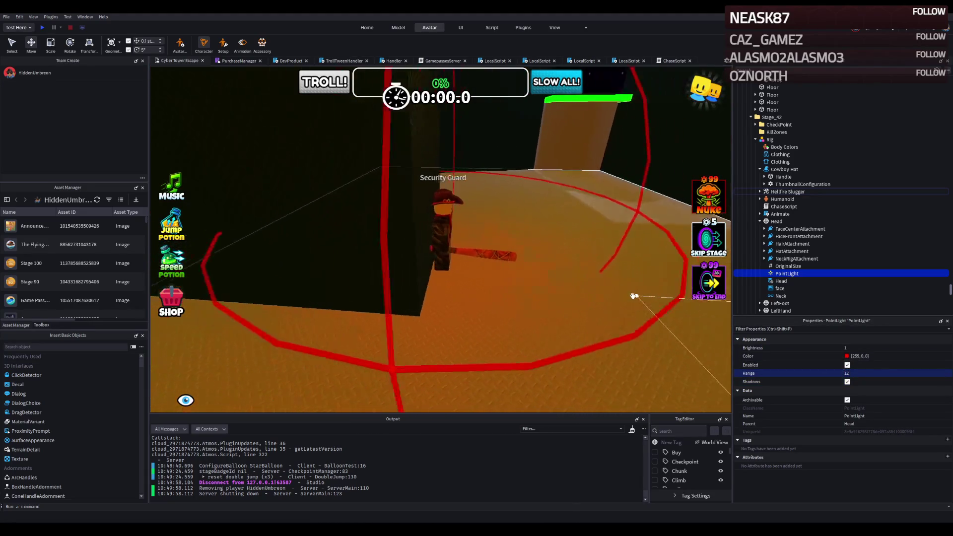
pyautogui.press('s')
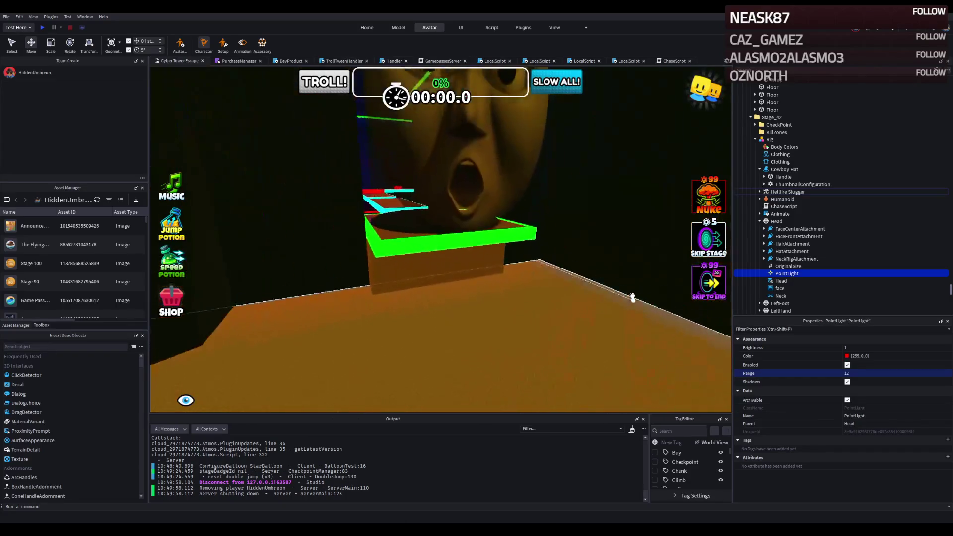
pyautogui.press('w')
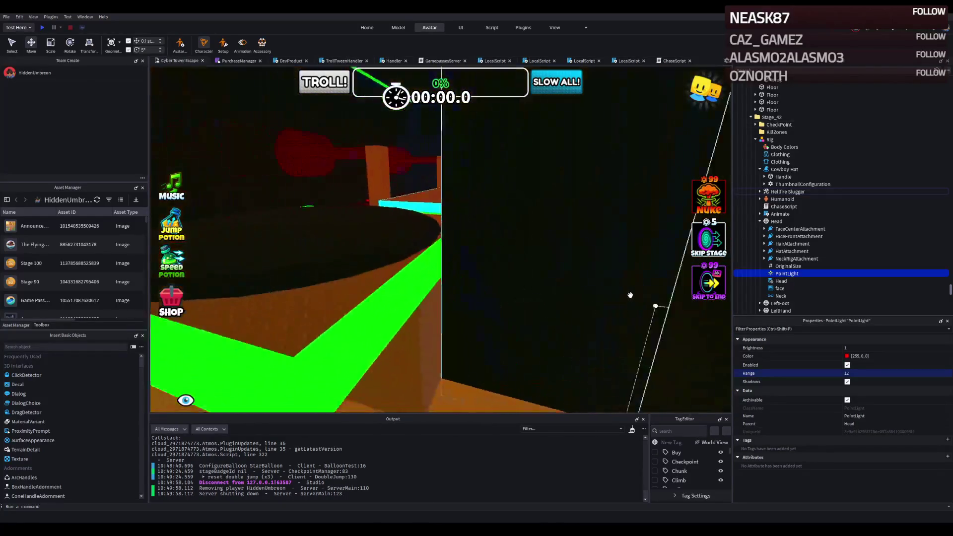
pyautogui.press('w')
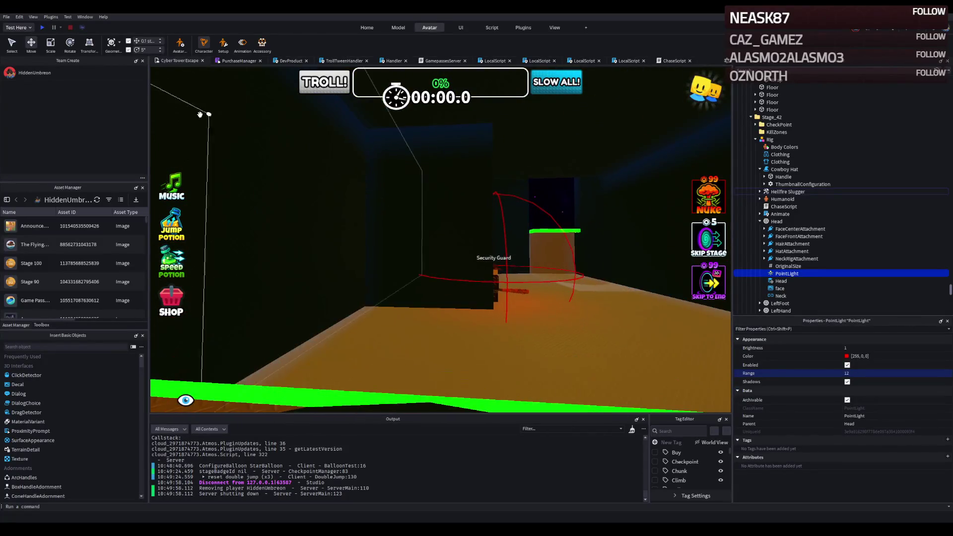
pyautogui.click(43, 27)
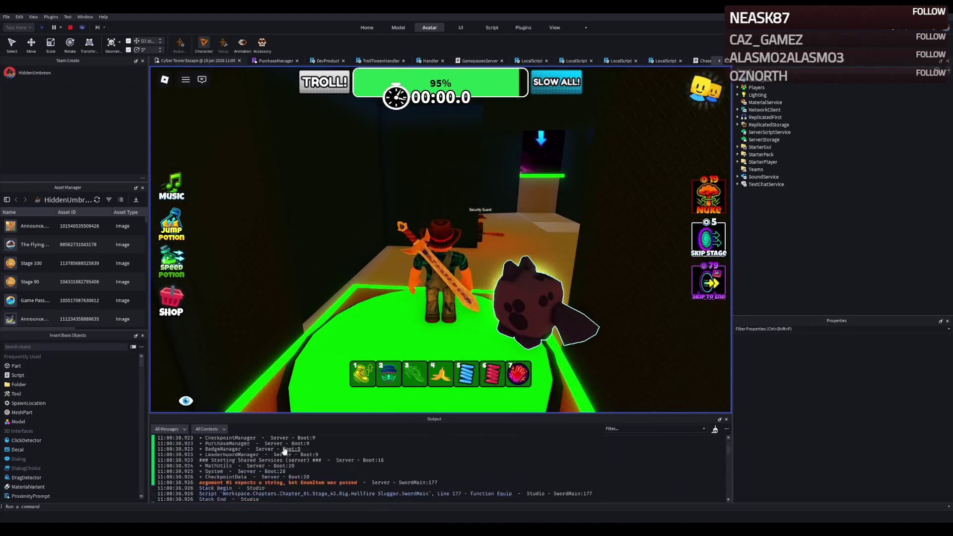
# Step: Run the avatar past the red-lit guard onto the green checkpoint pad, then stop the playtest
pyautogui.click(399, 271)
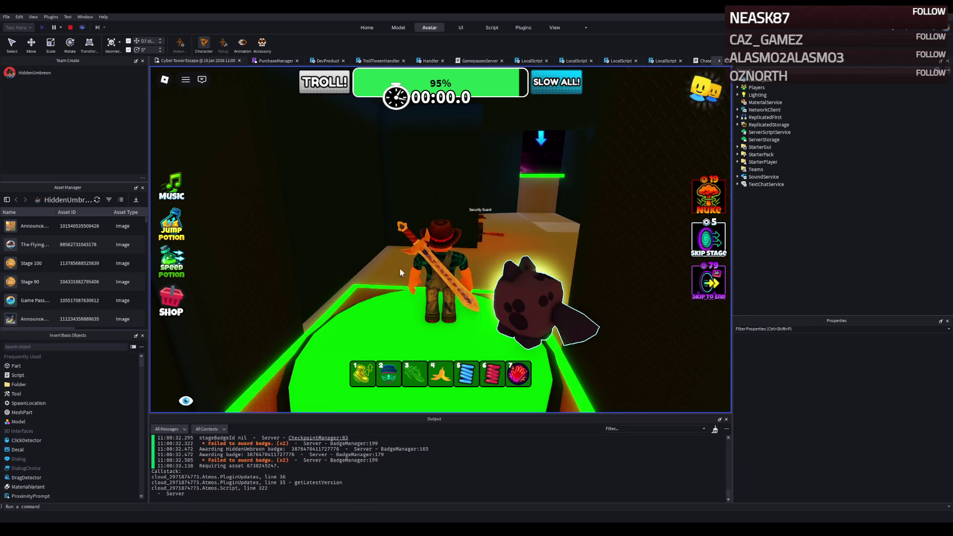
pyautogui.press('w')
pyautogui.press('w')
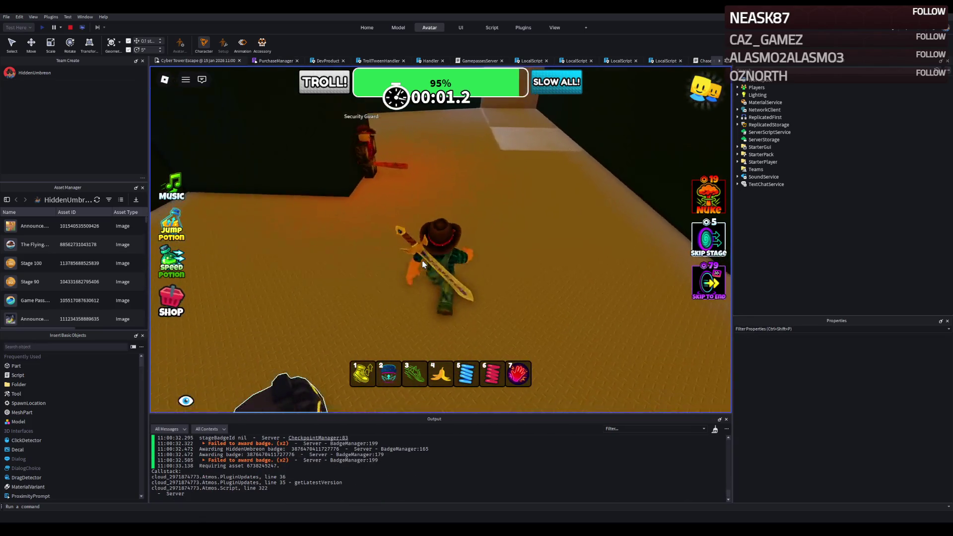
pyautogui.press('a')
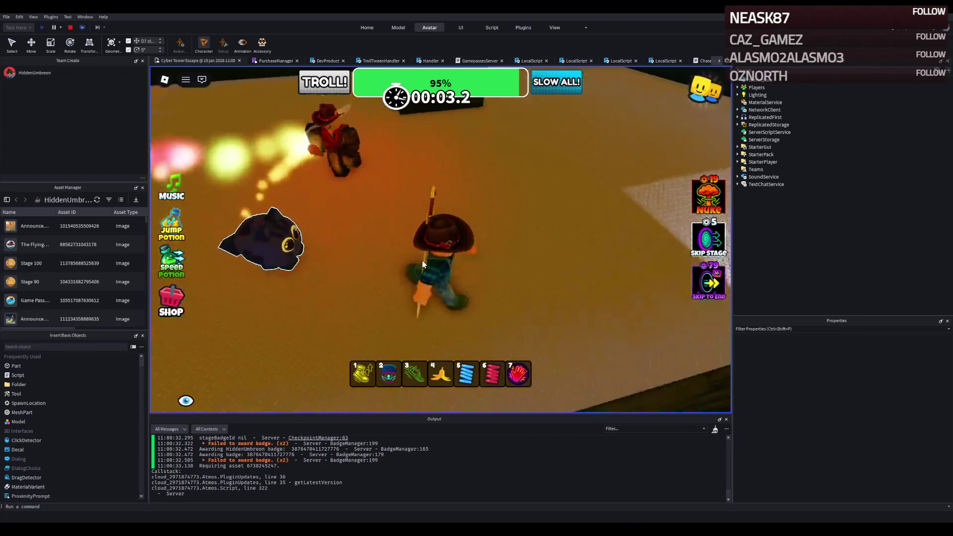
pyautogui.press('w')
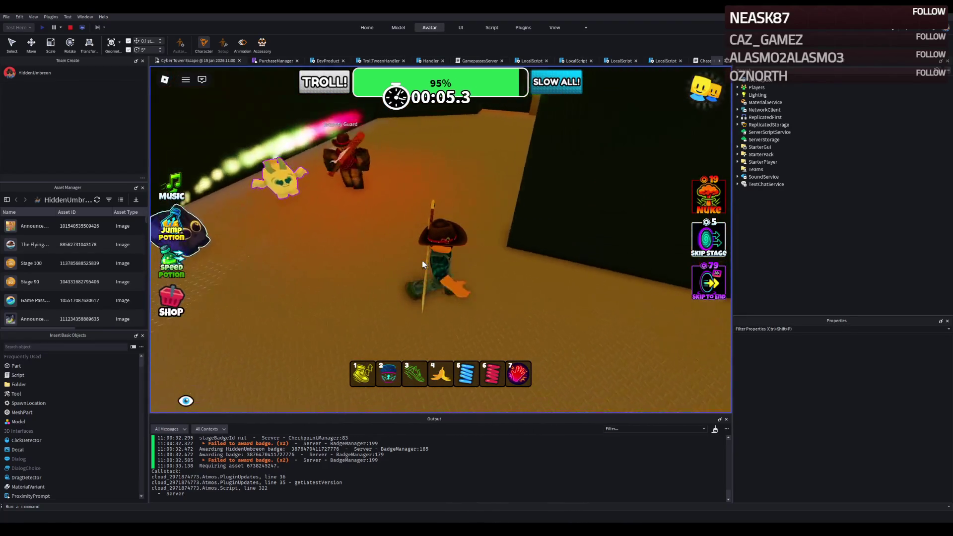
pyautogui.press('a')
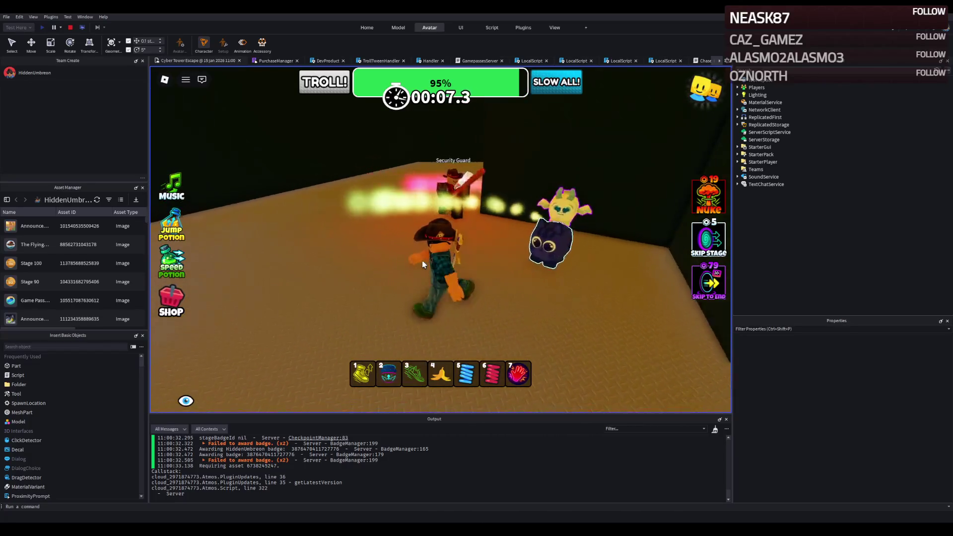
pyautogui.press('a')
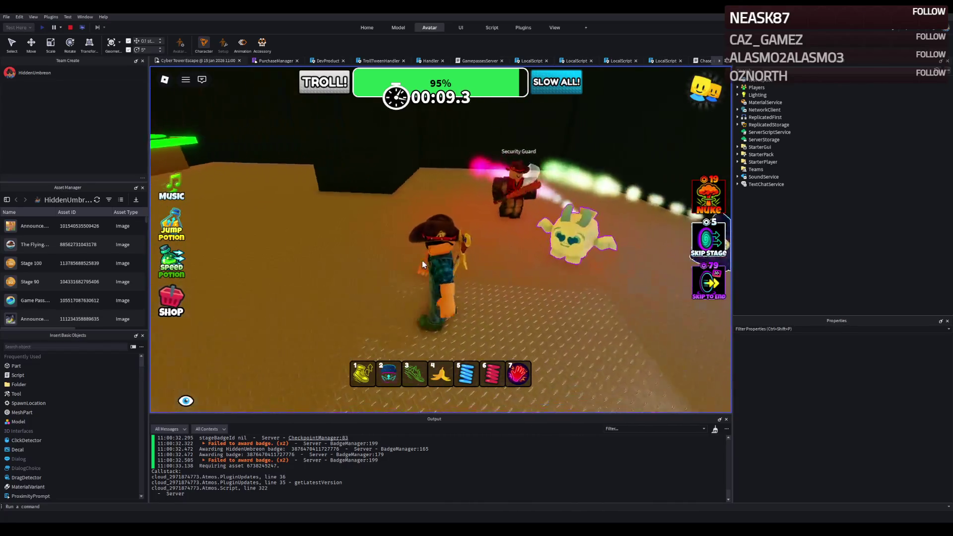
pyautogui.press('w')
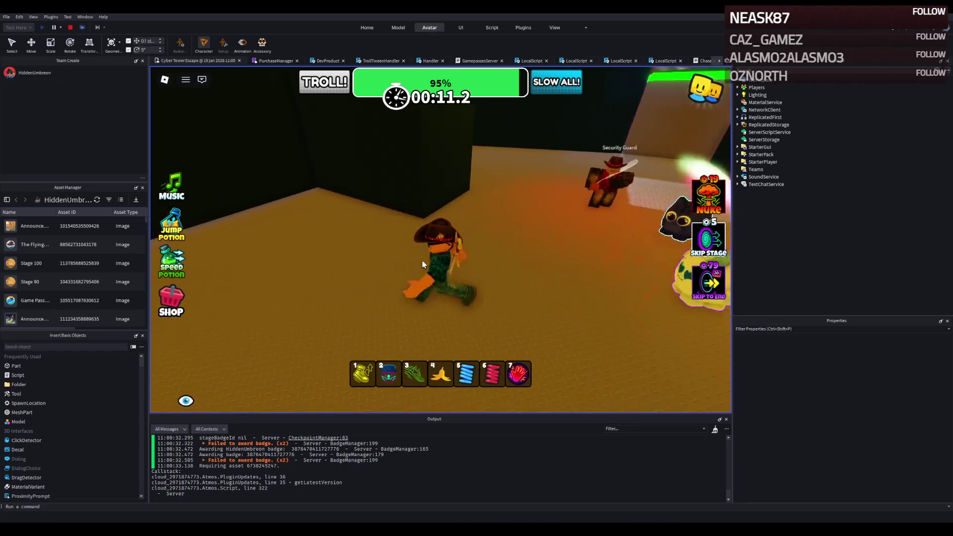
pyautogui.press('w')
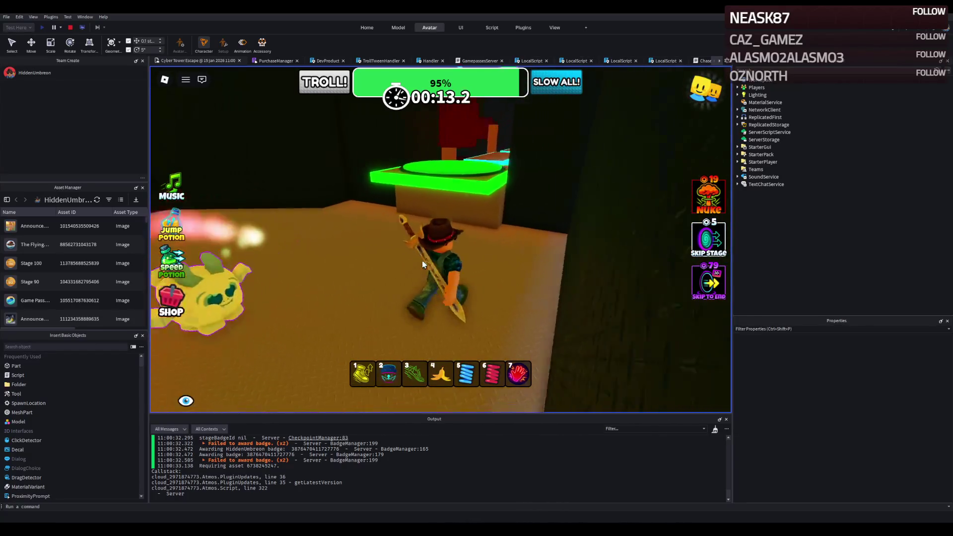
pyautogui.press('w')
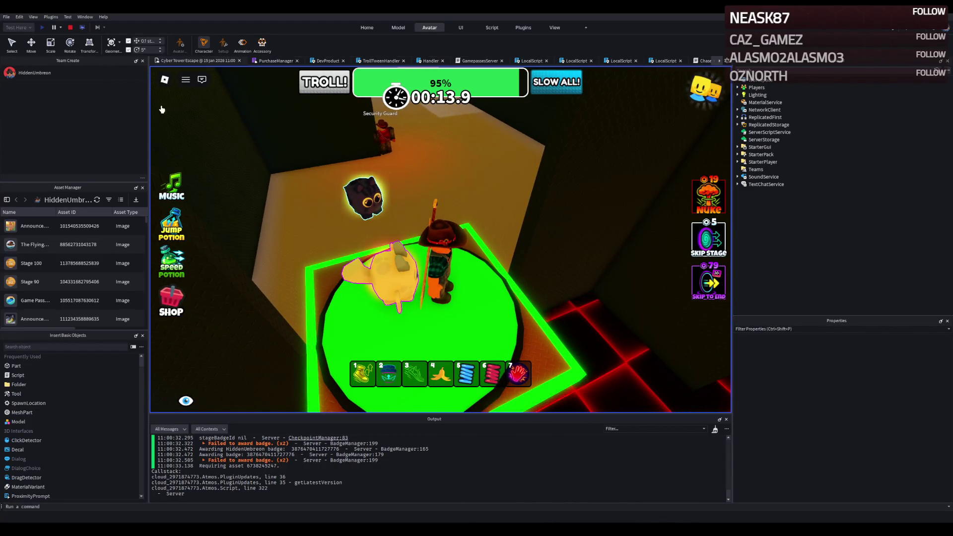
pyautogui.press(',')
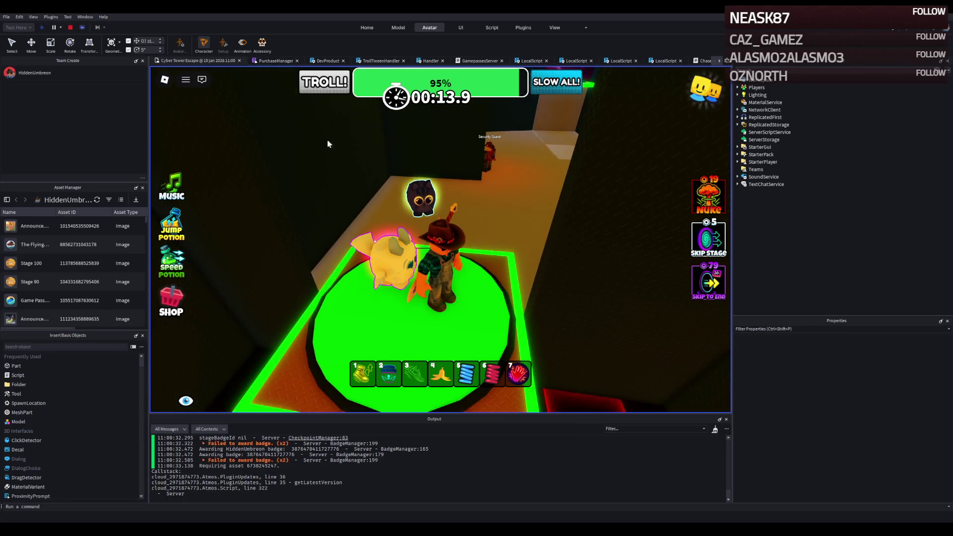
pyautogui.click(70, 27)
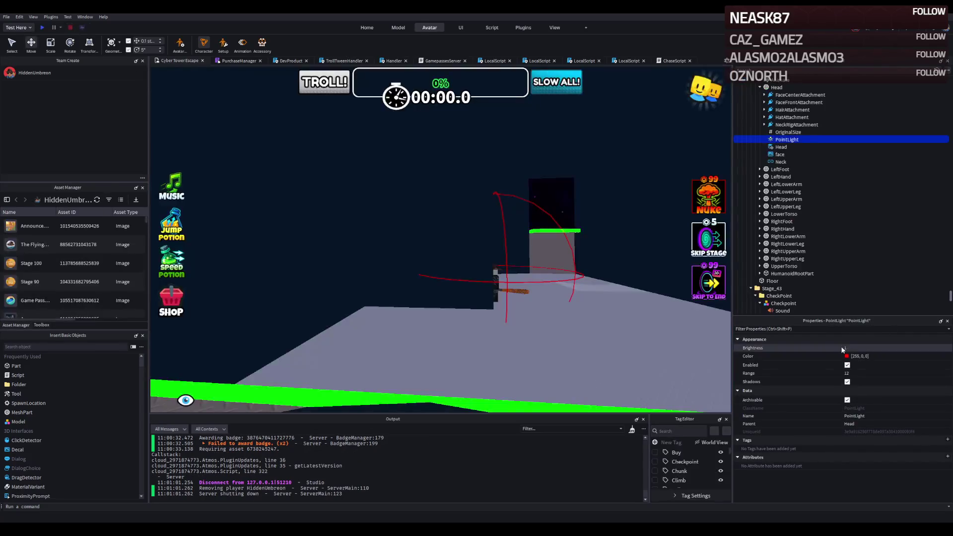
# Step: Set the head PointLight's Brightness to 2 and toggle Enabled off and back on
pyautogui.click(857, 349)
pyautogui.write('2')
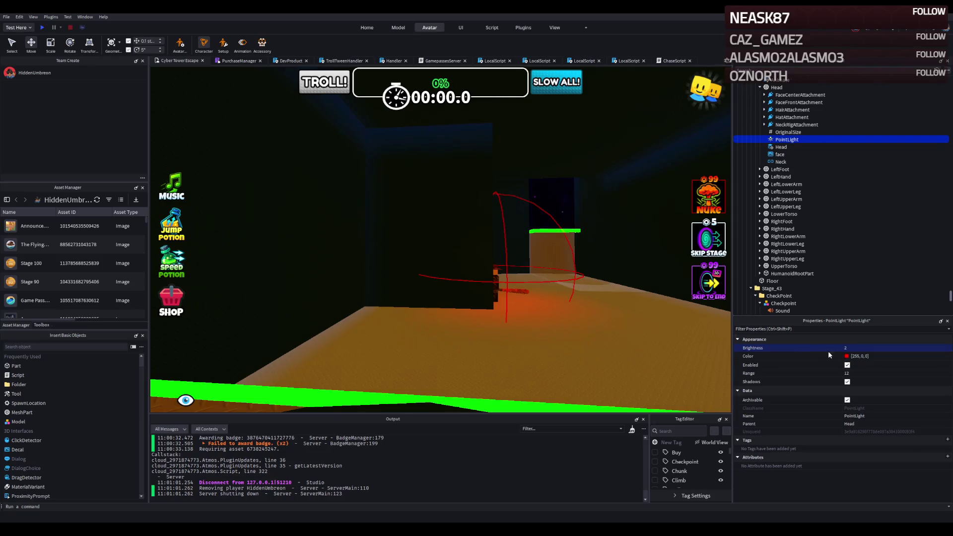
pyautogui.click(851, 368)
pyautogui.click(847, 366)
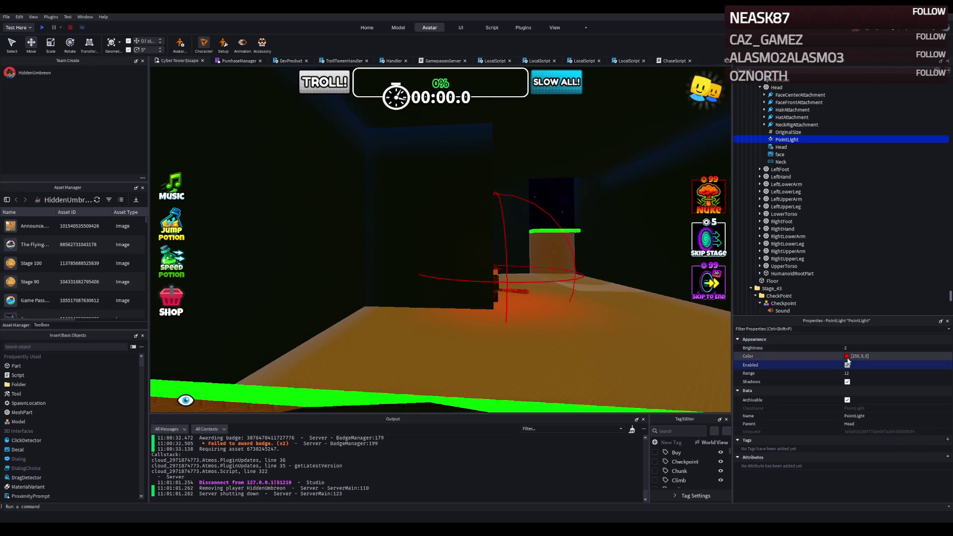
# Step: Leave the light's name unchanged and select the guard's Head part in Explorer
pyautogui.scroll(5, 420, 267)
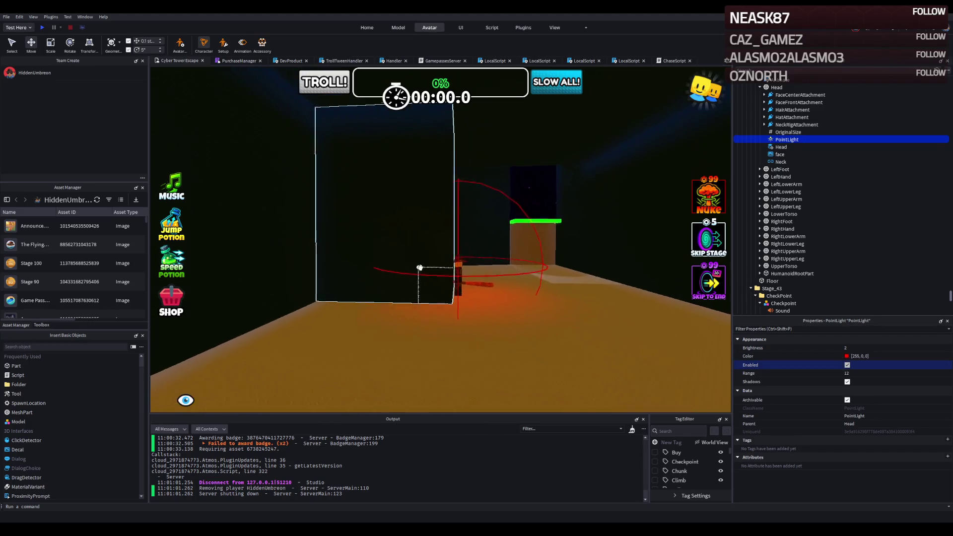
pyautogui.scroll(5, 420, 267)
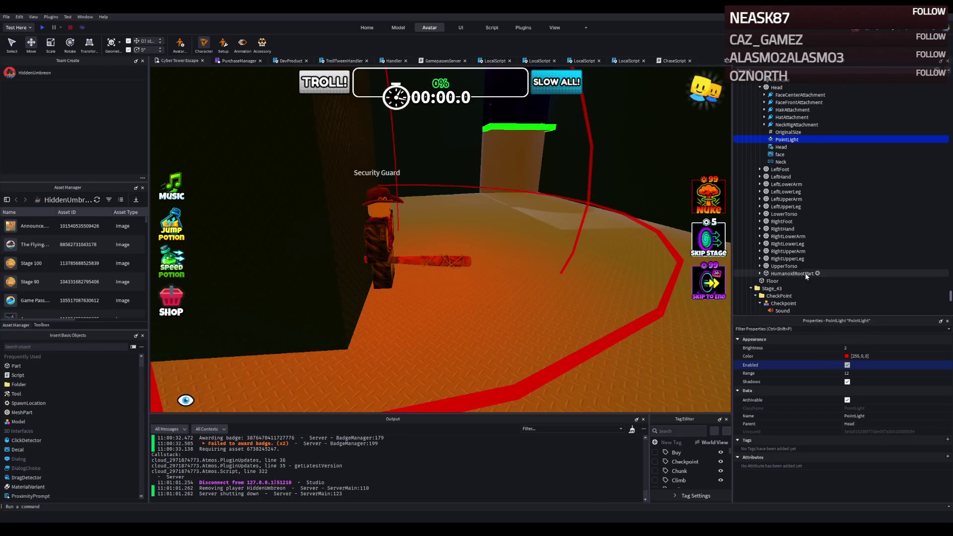
pyautogui.click(888, 416)
pyautogui.press('Return')
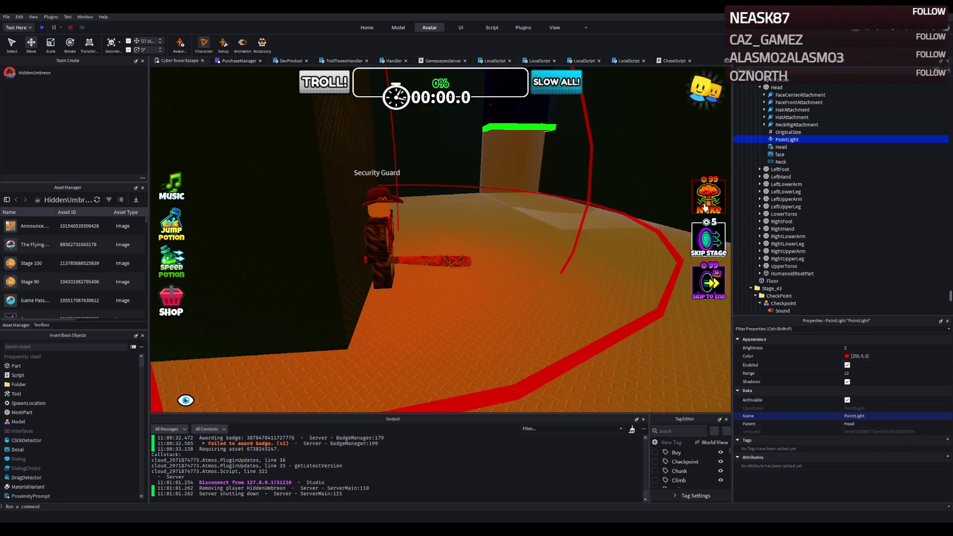
pyautogui.click(789, 88)
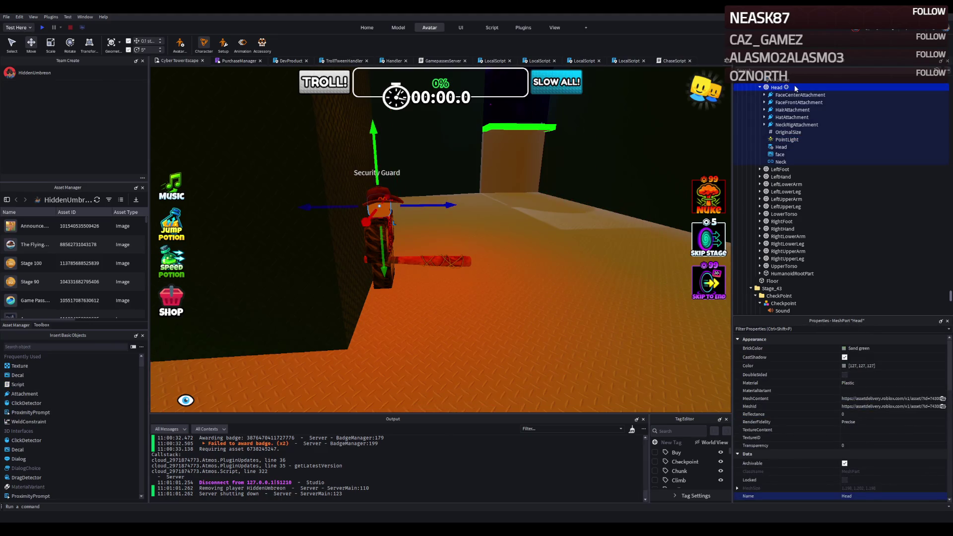
# Step: Add a trial SpotLight to the guard's Head, then delete it
pyautogui.hotkey('ctrl', 'v')
pyautogui.scroll(3, 609, 154)
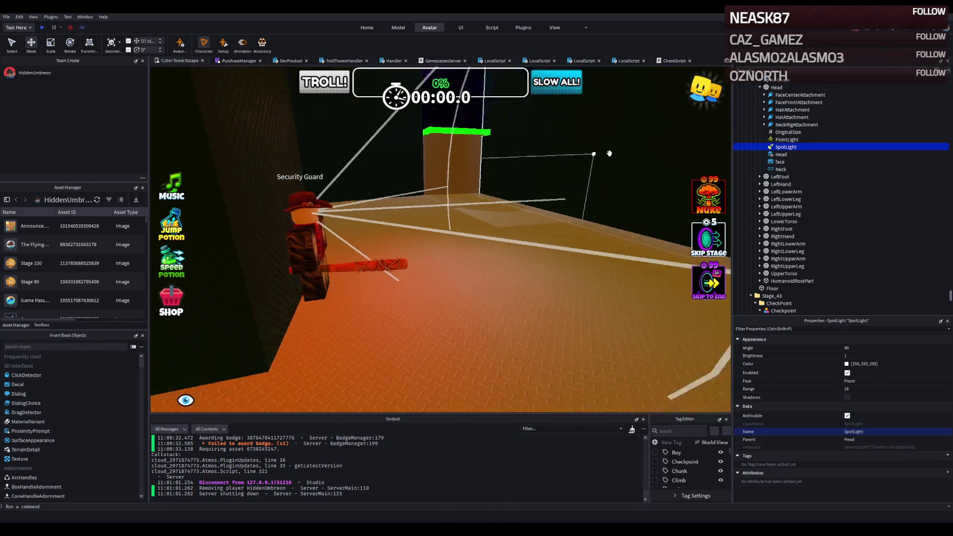
pyautogui.press('a')
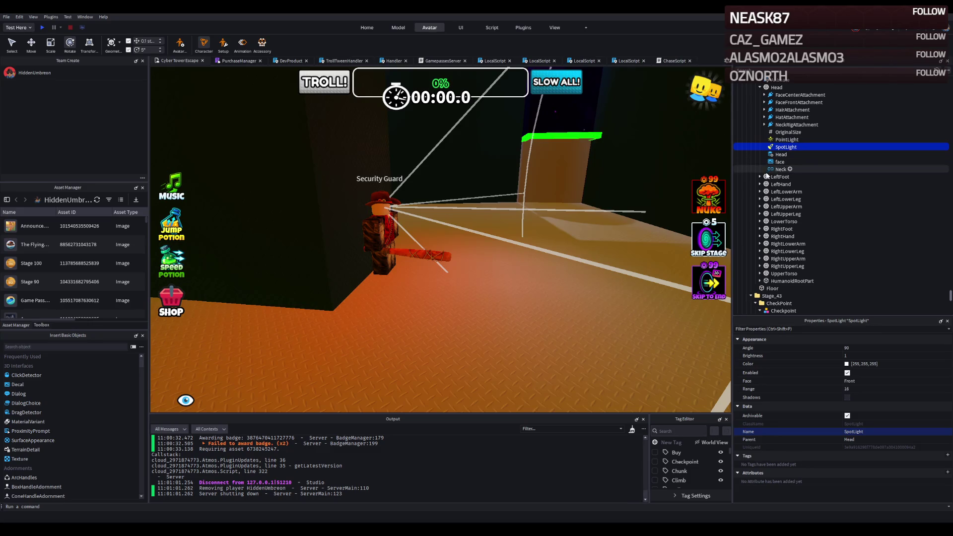
pyautogui.press('d')
pyautogui.press('a')
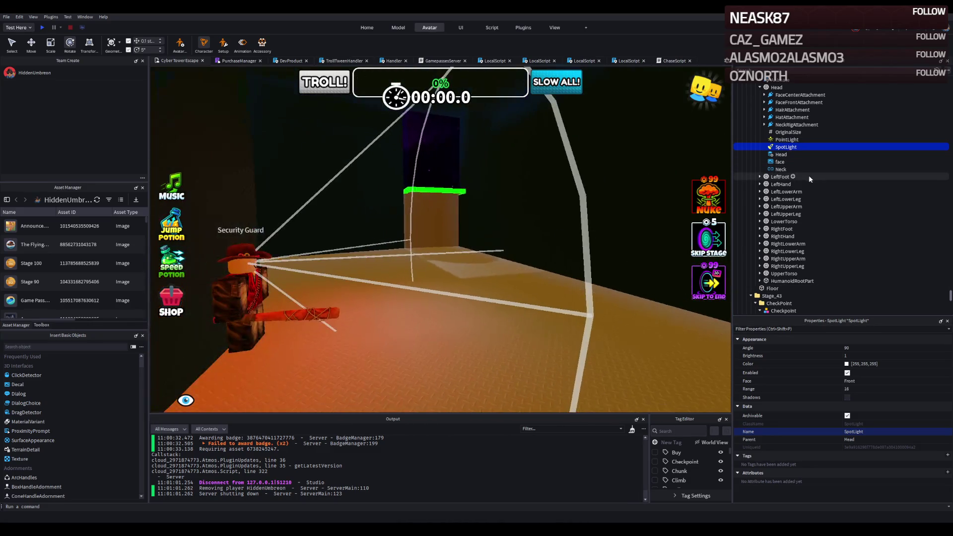
pyautogui.press('Delete')
# Step: Try the red PointLight at Brightness 15, then set it back to 1
pyautogui.click(786, 139)
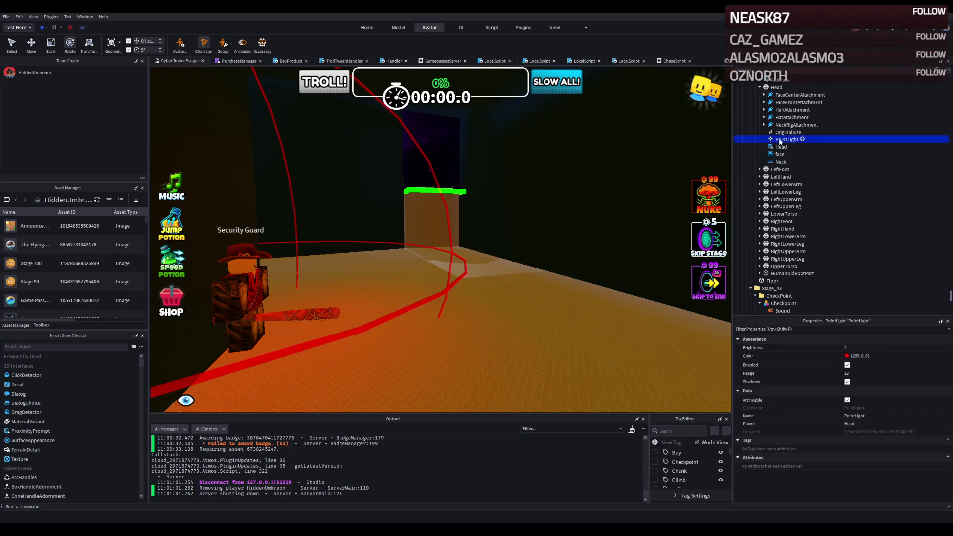
pyautogui.click(852, 348)
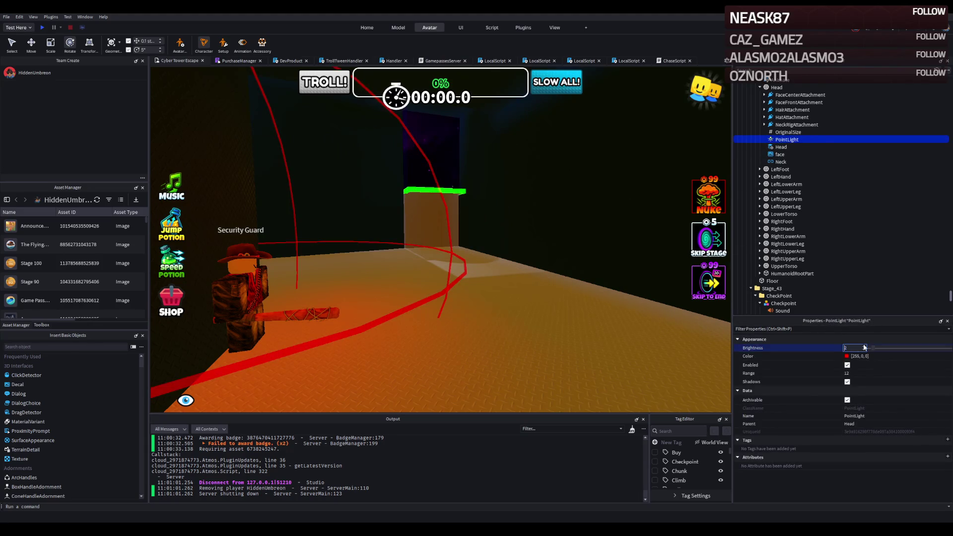
pyautogui.write('5')
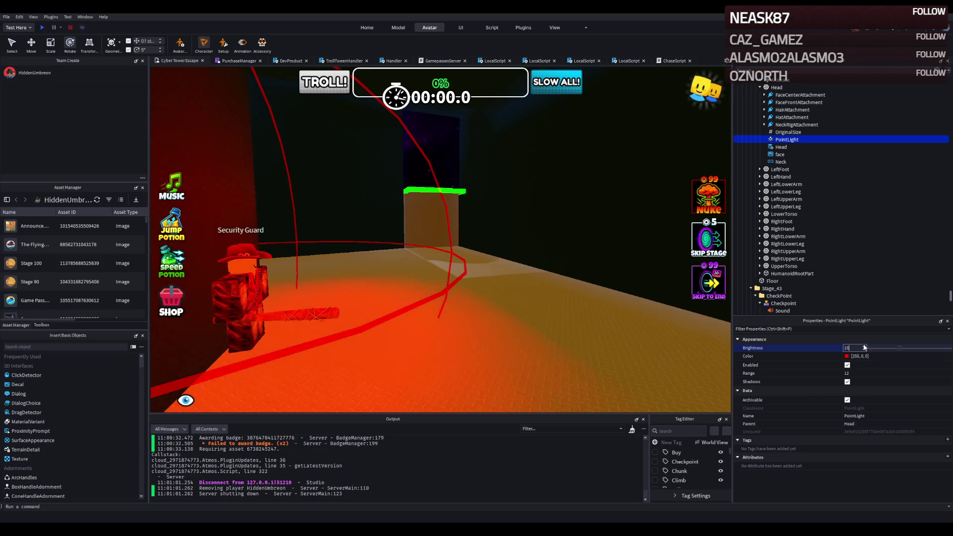
pyautogui.doubleClick(849, 348)
pyautogui.write('4')
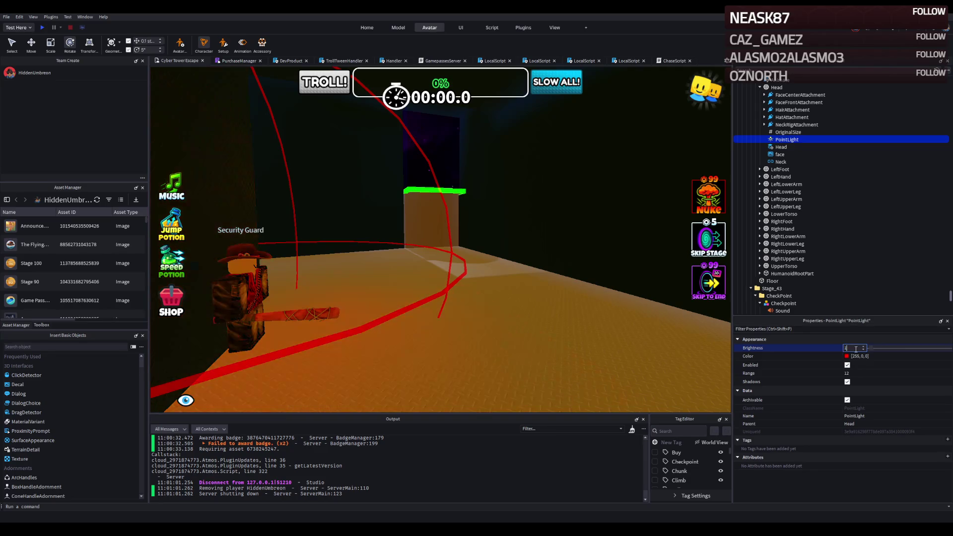
pyautogui.click(478, 276)
pyautogui.press('s')
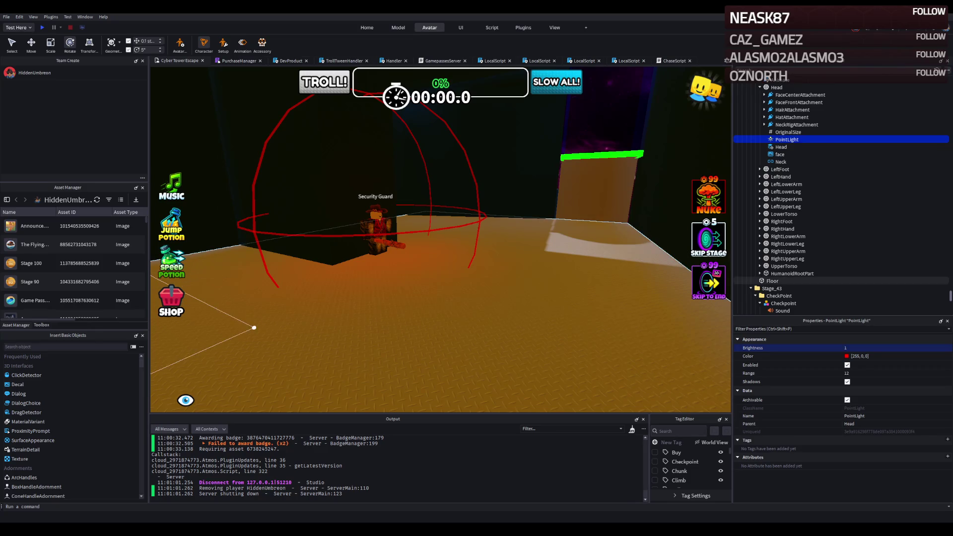
pyautogui.scroll(1, 381, 291)
pyautogui.scroll(-2, 381, 291)
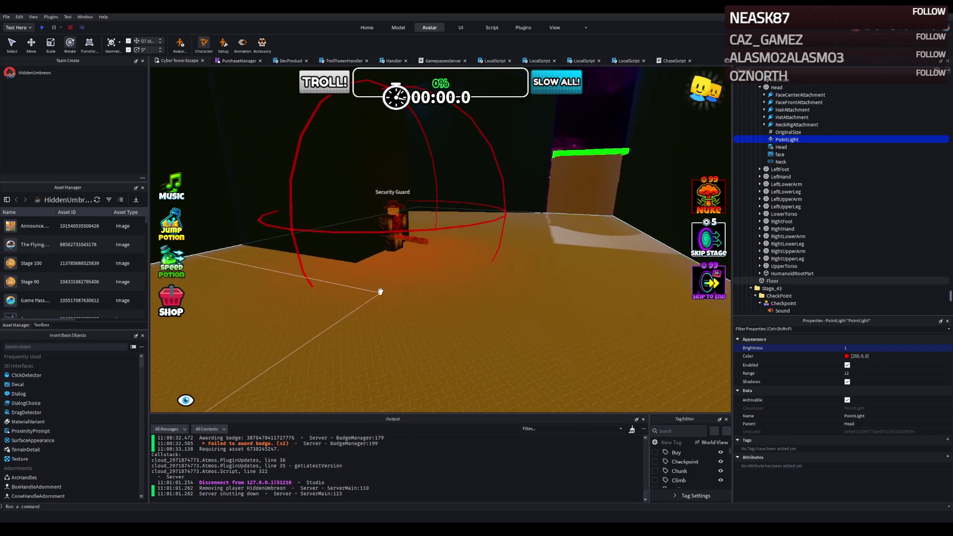
pyautogui.press('d')
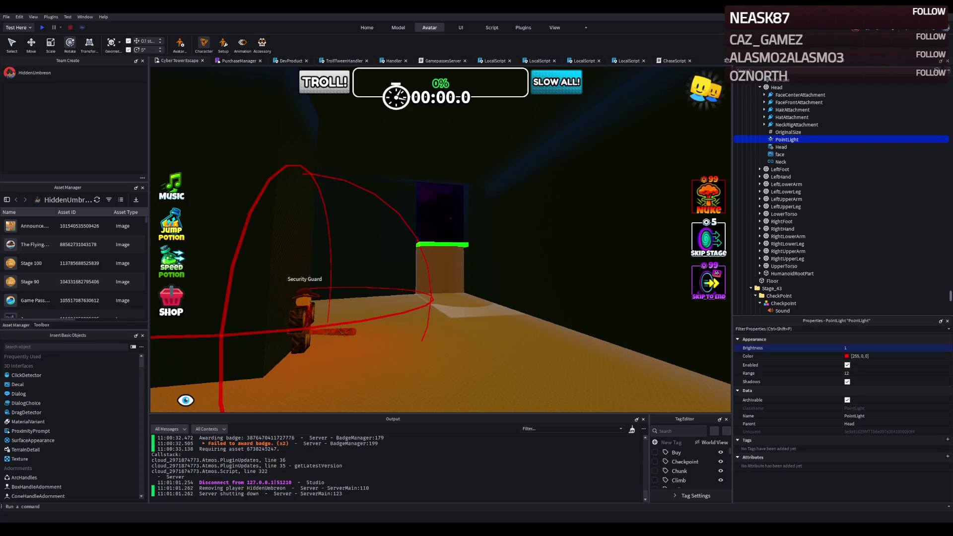
pyautogui.press('w')
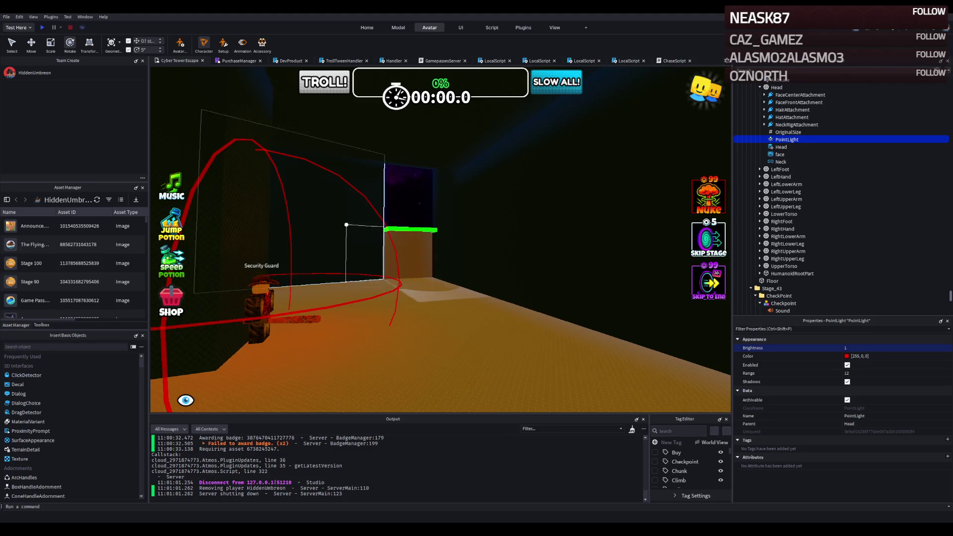
# Step: Select the green Wall trim and move it about 15.9 studs along the dark stage wall
pyautogui.scroll(5, 426, 237)
pyautogui.scroll(-5, 426, 236)
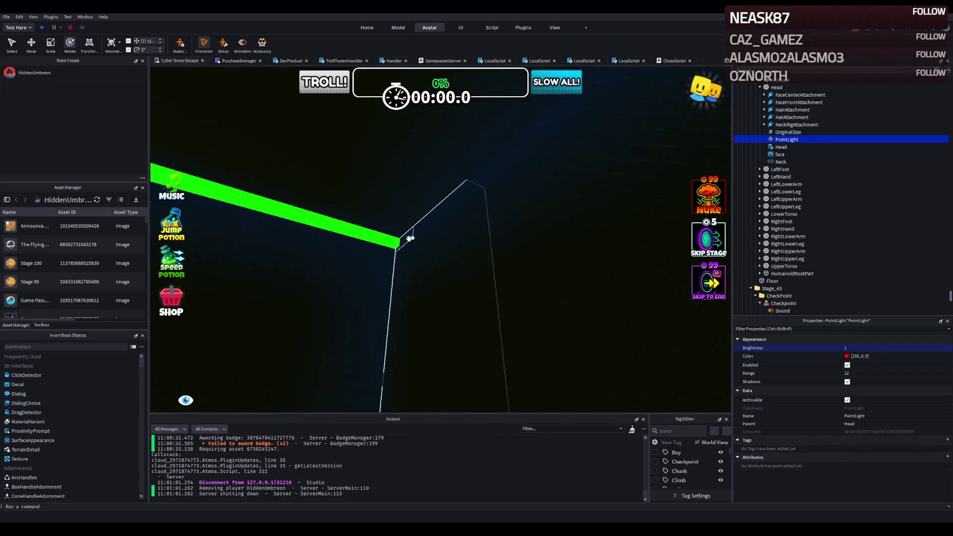
pyautogui.click(387, 238)
pyautogui.scroll(3, 385, 238)
pyautogui.scroll(5, 385, 238)
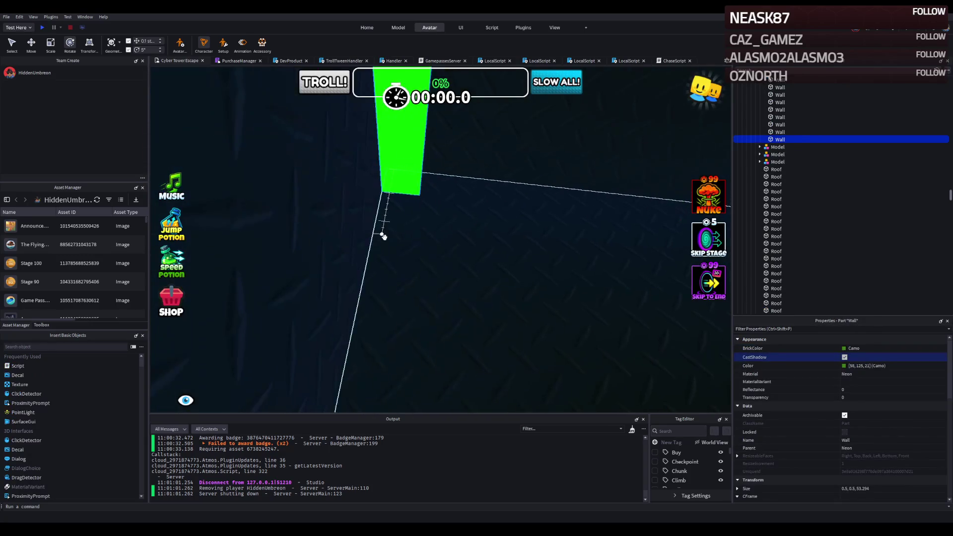
pyautogui.scroll(5, 384, 238)
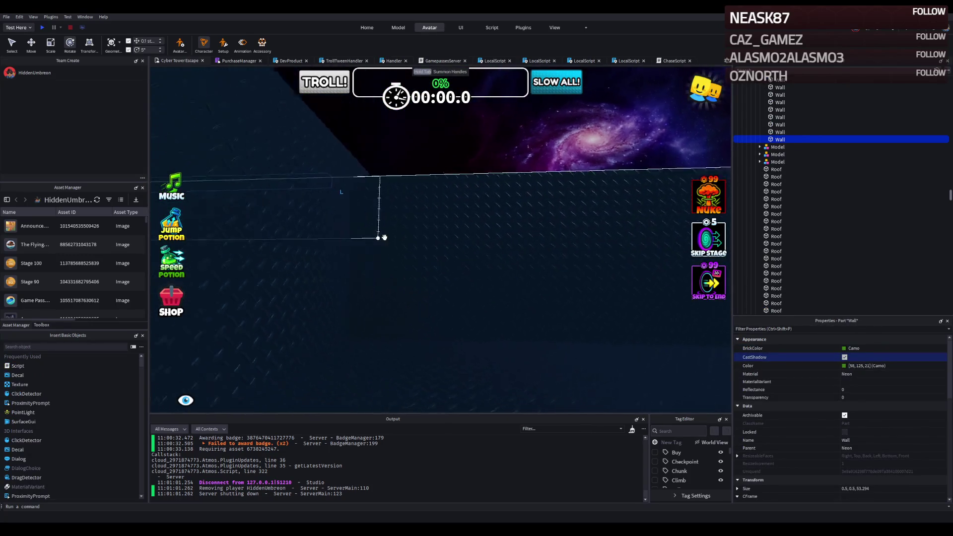
pyautogui.scroll(-5, 385, 237)
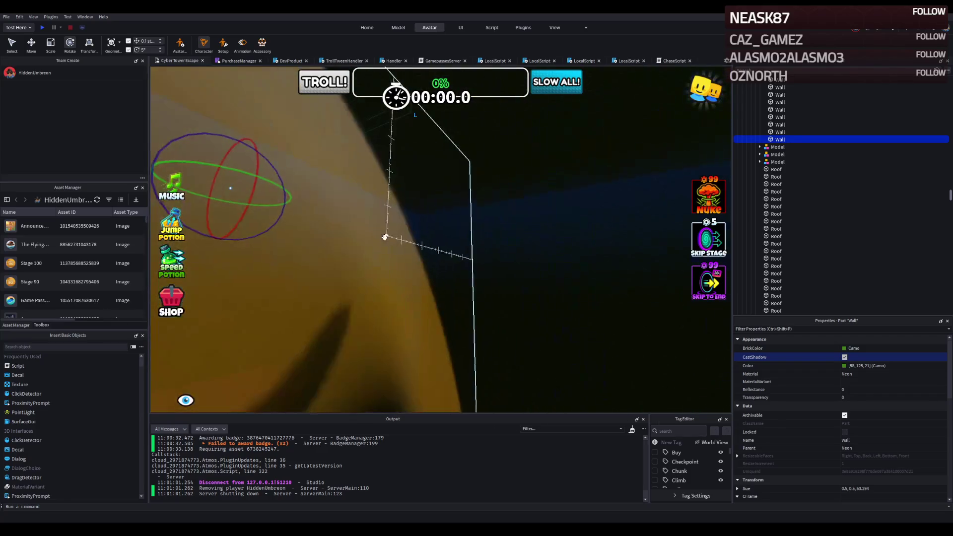
pyautogui.hotkey('ctrl', '2')
pyautogui.moveTo(249, 257)
pyautogui.mouseDown()
pyautogui.moveTo(213, 328)
pyautogui.moveTo(379, 263)
pyautogui.moveTo(412, 241)
pyautogui.mouseUp()
pyautogui.scroll(6, 381, 262)
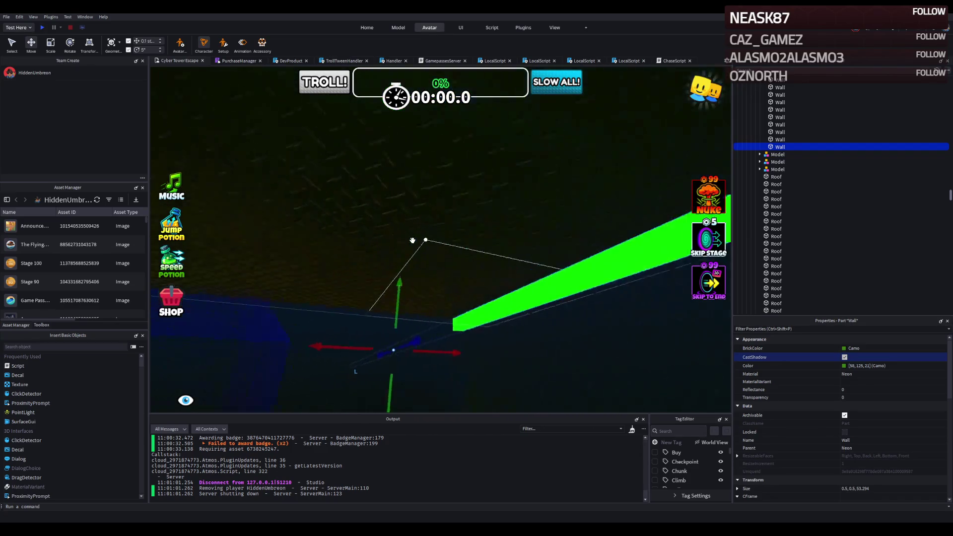
# Step: Resize the green trim to about 34.4 studs long
pyautogui.hotkey('ctrl', '3')
pyautogui.moveTo(359, 273)
pyautogui.mouseDown()
pyautogui.moveTo(347, 272)
pyautogui.moveTo(400, 271)
pyautogui.mouseUp()
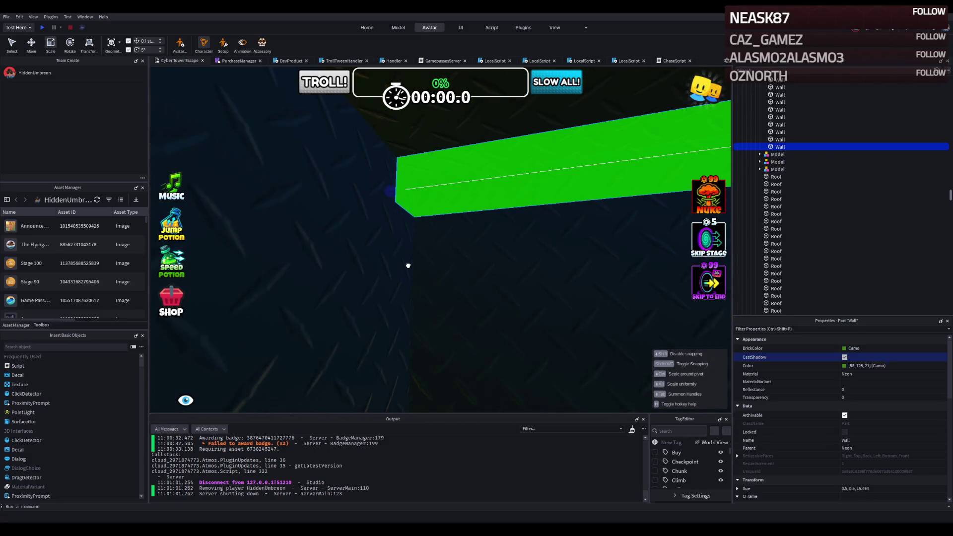
pyautogui.scroll(-5, 408, 266)
pyautogui.moveTo(334, 253)
pyautogui.mouseDown()
pyautogui.moveTo(372, 263)
pyautogui.moveTo(382, 249)
pyautogui.moveTo(503, 246)
pyautogui.mouseUp()
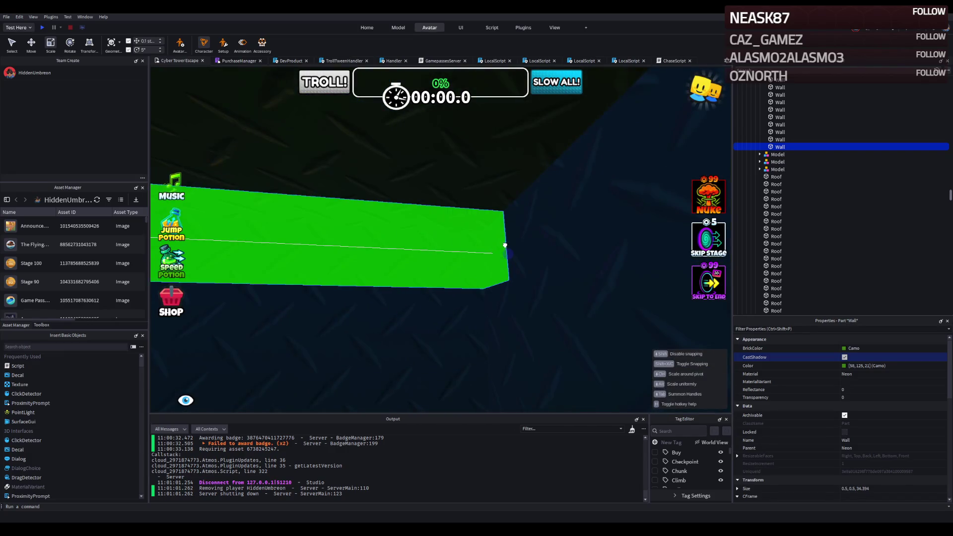
pyautogui.press('a')
pyautogui.press('d')
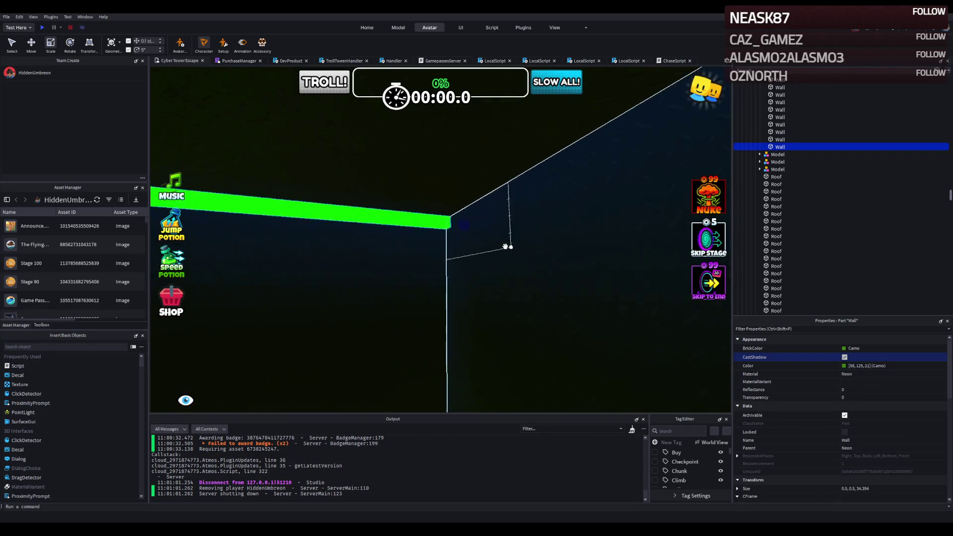
# Step: Duplicate the trim and slide the copy so it meets the original at a corner
pyautogui.hotkey('ctrl', 'd')
pyautogui.hotkey('ctrl', '2')
pyautogui.moveTo(501, 209)
pyautogui.mouseDown()
pyautogui.moveTo(480, 218)
pyautogui.moveTo(505, 202)
pyautogui.moveTo(430, 206)
pyautogui.mouseUp()
pyautogui.scroll(3, 432, 207)
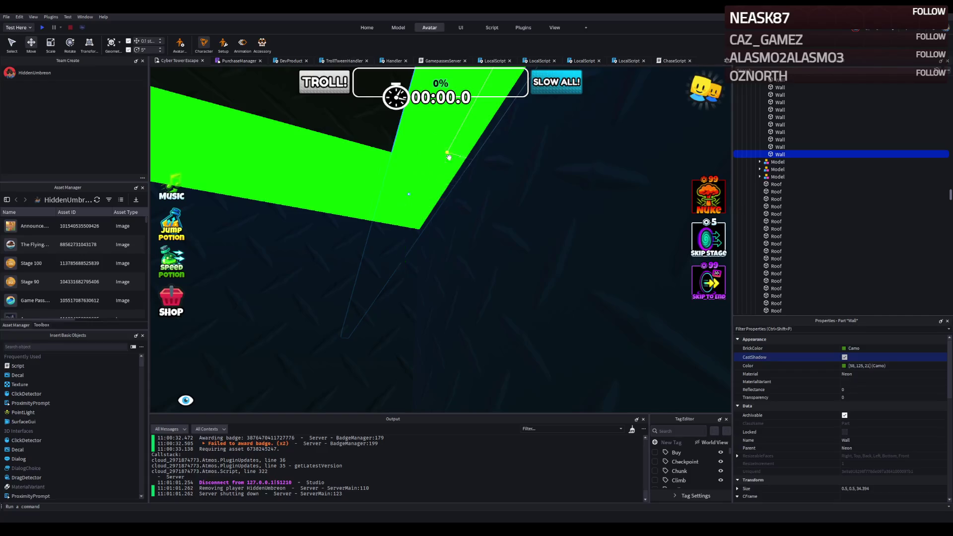
pyautogui.moveTo(448, 157)
pyautogui.mouseDown()
pyautogui.moveTo(459, 171)
pyautogui.moveTo(432, 174)
pyautogui.moveTo(431, 198)
pyautogui.moveTo(414, 201)
pyautogui.mouseUp()
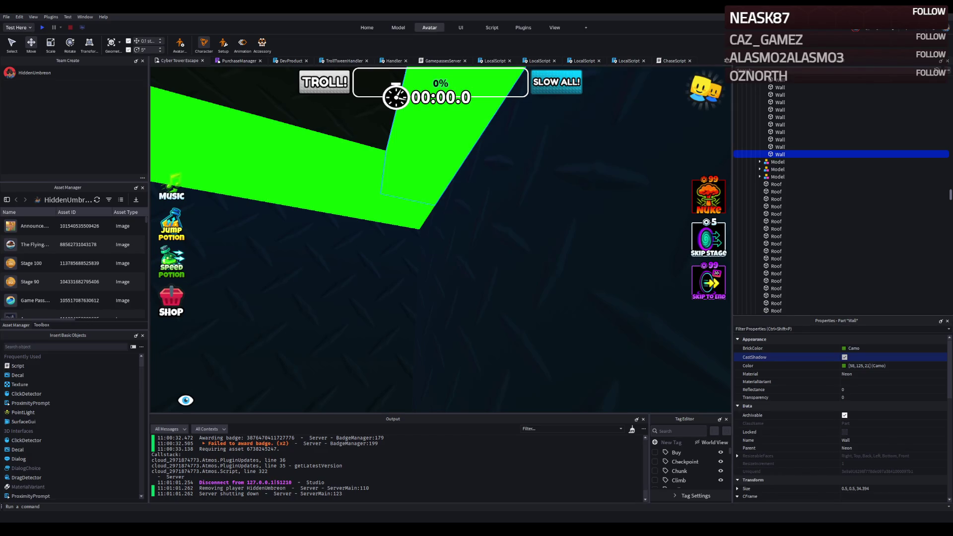
# Step: Shorten the copied green trim to about 10.5 studs
pyautogui.scroll(-5, 384, 229)
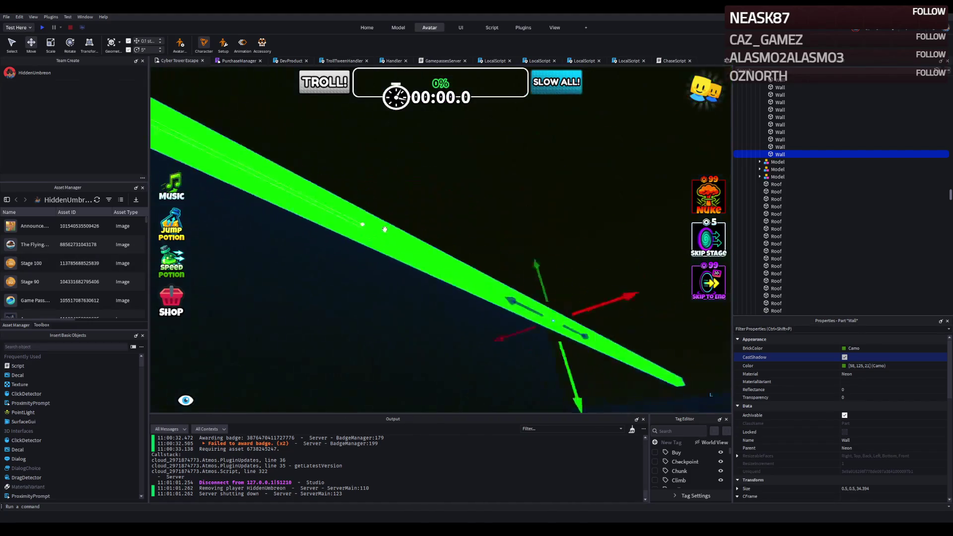
pyautogui.scroll(5, 385, 229)
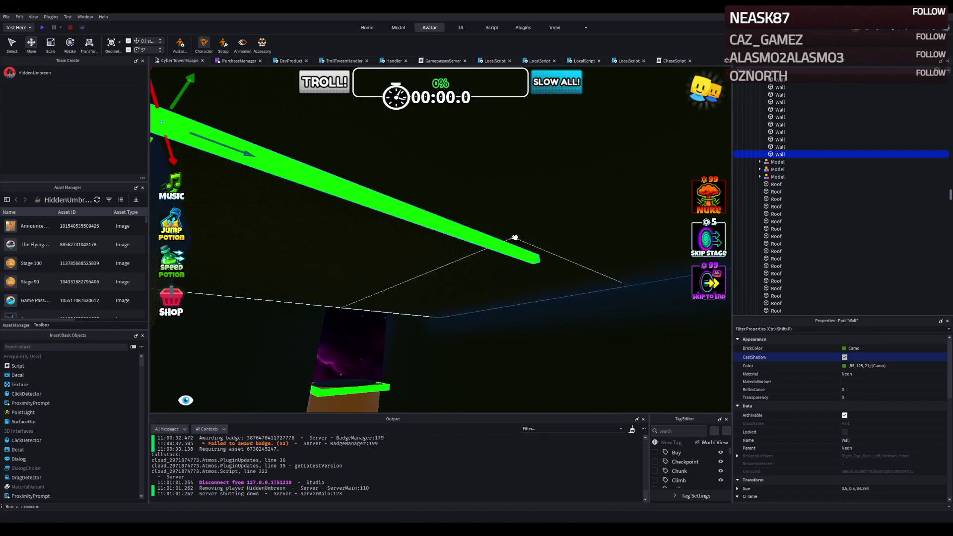
pyautogui.hotkey('ctrl', '3')
pyautogui.moveTo(539, 262)
pyautogui.mouseDown()
pyautogui.moveTo(473, 221)
pyautogui.moveTo(437, 229)
pyautogui.mouseUp()
pyautogui.scroll(3, 434, 231)
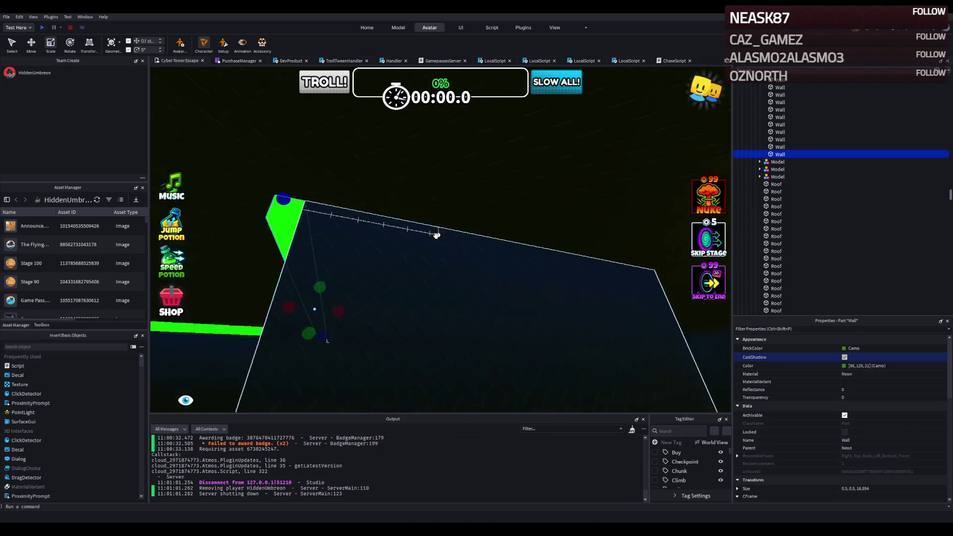
pyautogui.scroll(5, 306, 228)
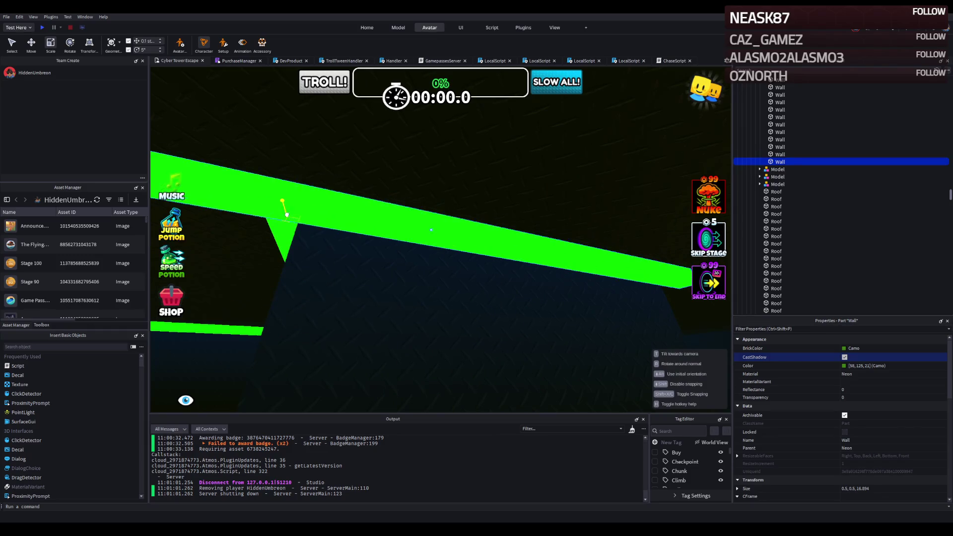
pyautogui.scroll(-3, 282, 215)
pyautogui.moveTo(276, 240)
pyautogui.mouseDown()
pyautogui.moveTo(487, 223)
pyautogui.moveTo(476, 232)
pyautogui.mouseUp()
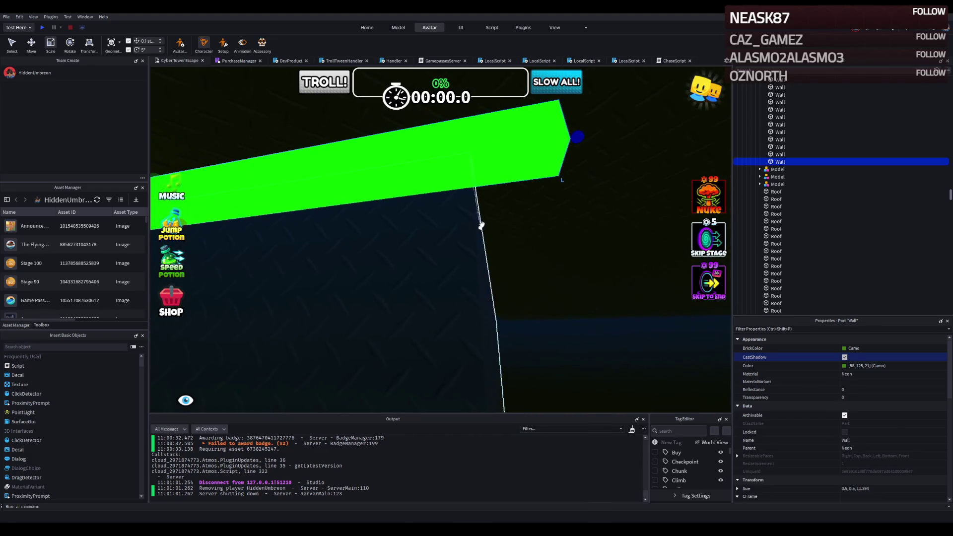
pyautogui.moveTo(565, 138)
pyautogui.mouseDown()
pyautogui.moveTo(481, 153)
pyautogui.moveTo(417, 149)
pyautogui.moveTo(416, 178)
pyautogui.mouseUp()
# Step: Move the trim up to the next wall edge, lengthen it to about 17.9 studs, and duplicate it
pyautogui.moveTo(347, 214)
pyautogui.mouseDown()
pyautogui.moveTo(496, 139)
pyautogui.moveTo(548, 167)
pyautogui.mouseUp()
pyautogui.scroll(-5, 548, 168)
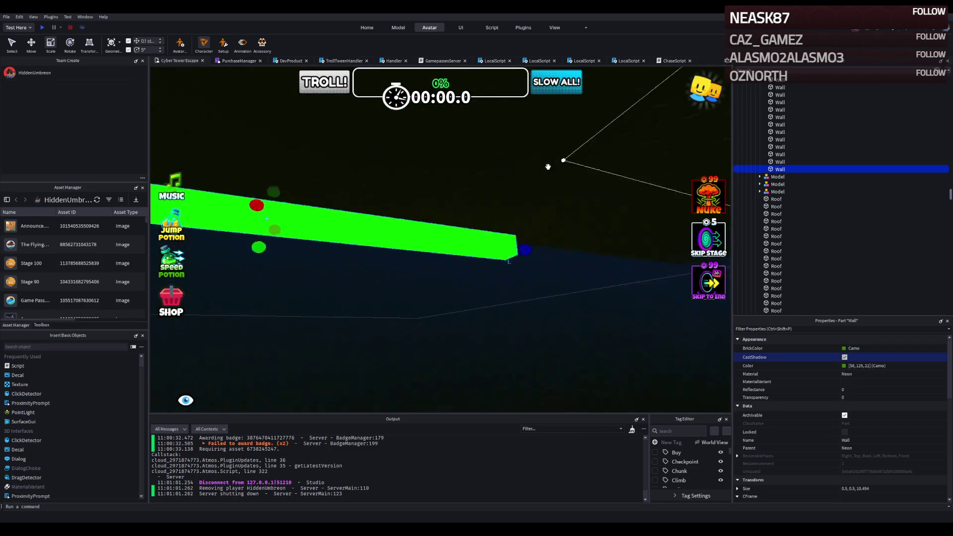
pyautogui.moveTo(357, 234)
pyautogui.mouseDown()
pyautogui.moveTo(432, 225)
pyautogui.moveTo(437, 208)
pyautogui.moveTo(476, 198)
pyautogui.moveTo(616, 195)
pyautogui.moveTo(600, 185)
pyautogui.mouseUp()
pyautogui.scroll(5, 433, 225)
pyautogui.hotkey('ctrl', 'd')
# Step: Fly the camera past the portal and platform and back to the green trim
pyautogui.scroll(10, 599, 184)
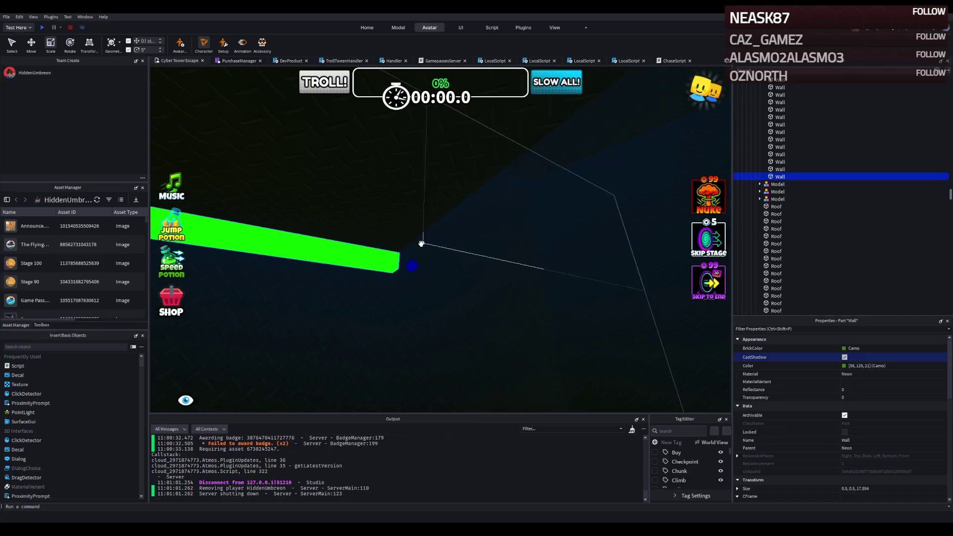
pyautogui.scroll(-5, 423, 243)
pyautogui.scroll(3, 415, 251)
pyautogui.scroll(-3, 415, 251)
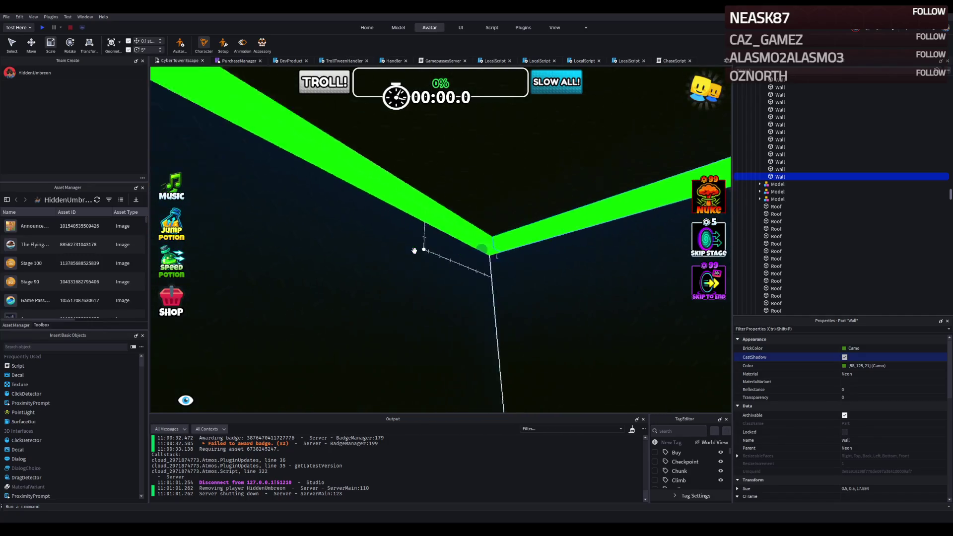
pyautogui.scroll(5, 429, 251)
pyautogui.scroll(-2, 419, 268)
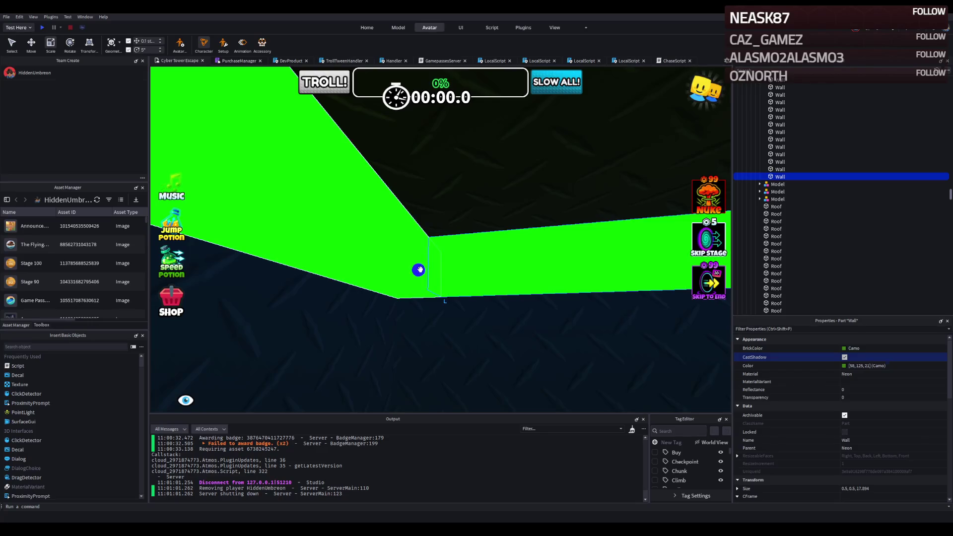
pyautogui.scroll(5, 419, 268)
pyautogui.scroll(-2, 422, 270)
pyautogui.scroll(2, 422, 270)
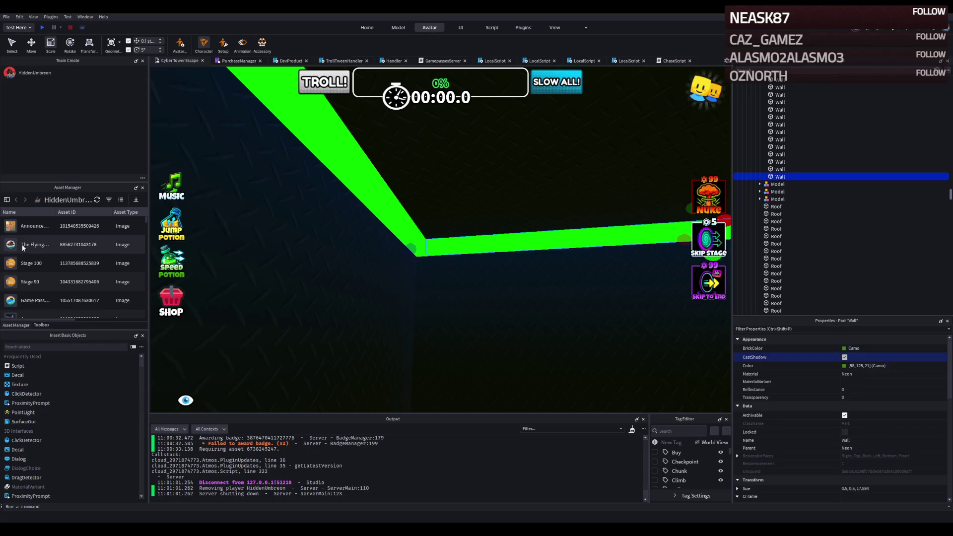
pyautogui.press('d')
pyautogui.press('w')
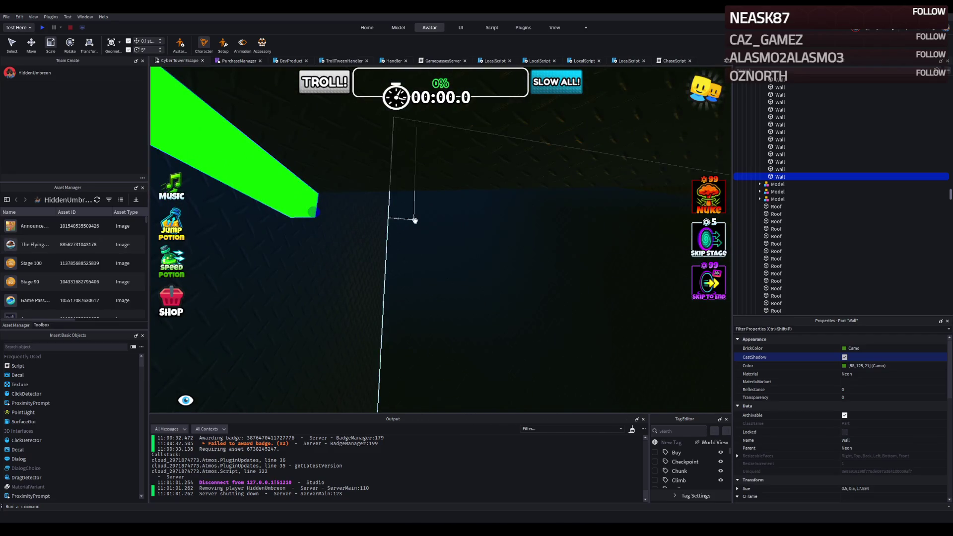
pyautogui.press('d')
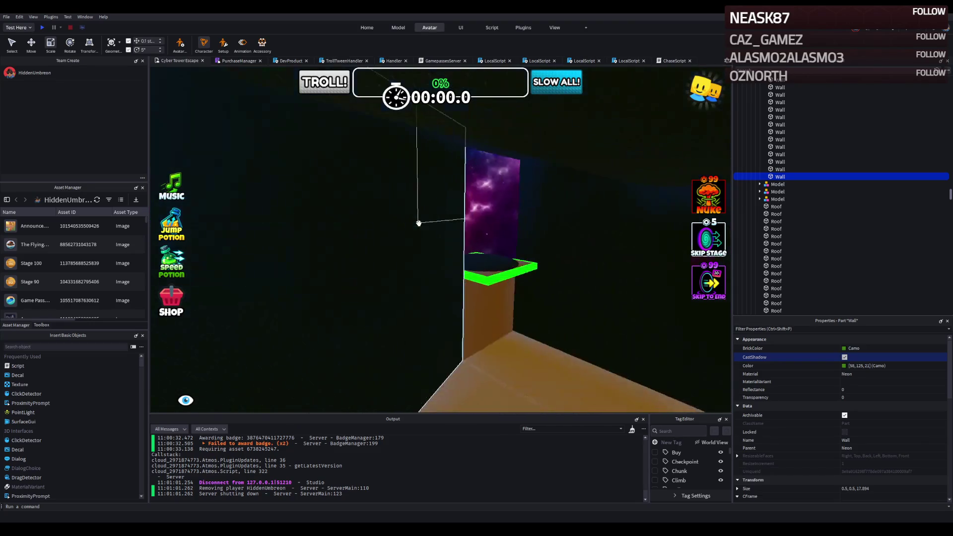
pyautogui.press('a')
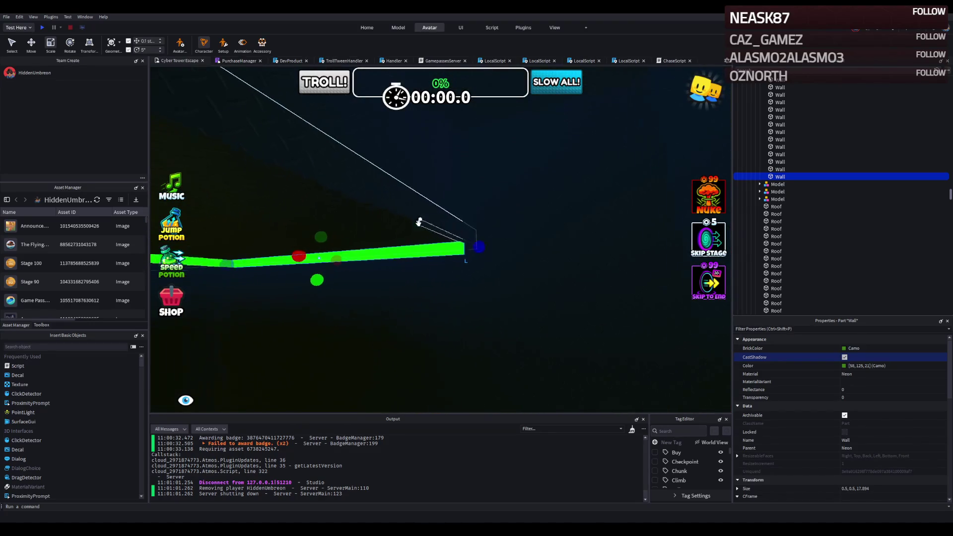
# Step: Duplicate the trim, stand the copy upright below the junction, and size it to about 14.6 studs
pyautogui.hotkey('ctrl', 'd')
pyautogui.moveTo(476, 232)
pyautogui.mouseDown()
pyautogui.moveTo(411, 250)
pyautogui.moveTo(432, 338)
pyautogui.moveTo(479, 236)
pyautogui.moveTo(513, 212)
pyautogui.moveTo(494, 213)
pyautogui.mouseUp()
pyautogui.scroll(-5, 493, 213)
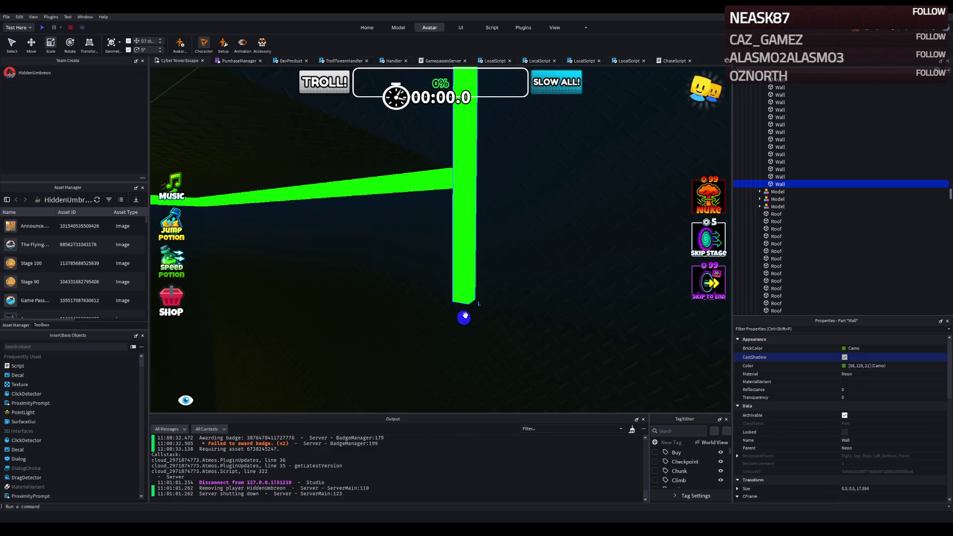
pyautogui.moveTo(465, 316); pyautogui.dragTo(466, 206)
pyautogui.scroll(3, 469, 203)
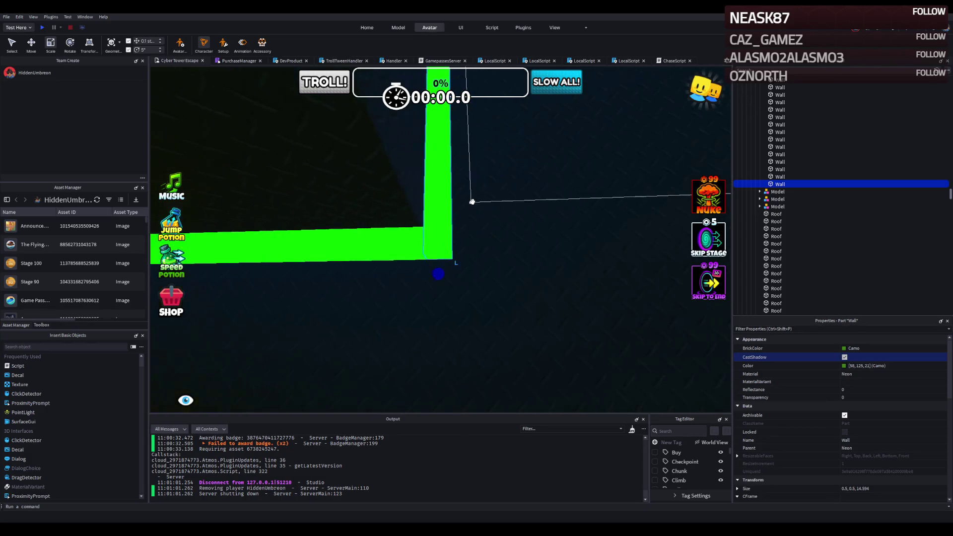
pyautogui.press('a')
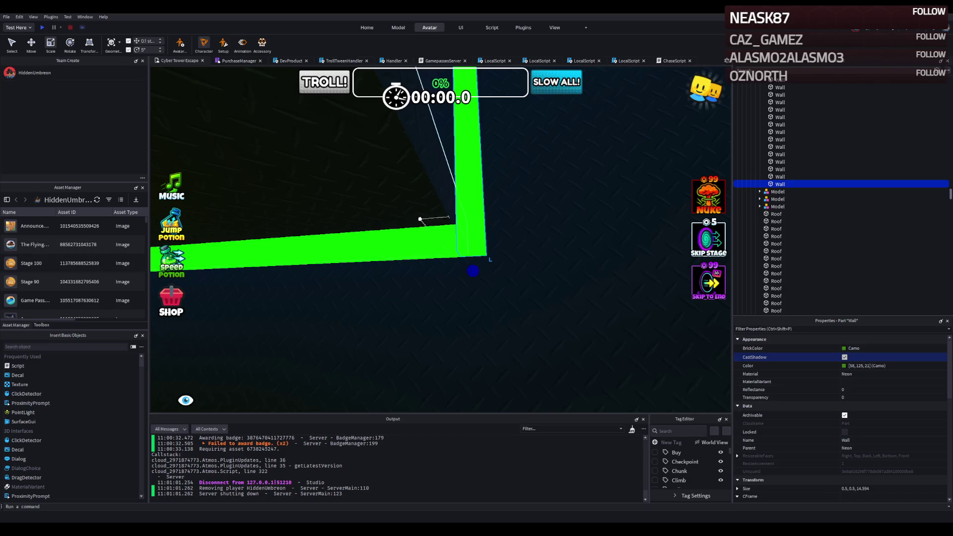
# Step: Shorten the upright green trim to about 5.9 studs
pyautogui.press('e')
pyautogui.press('q')
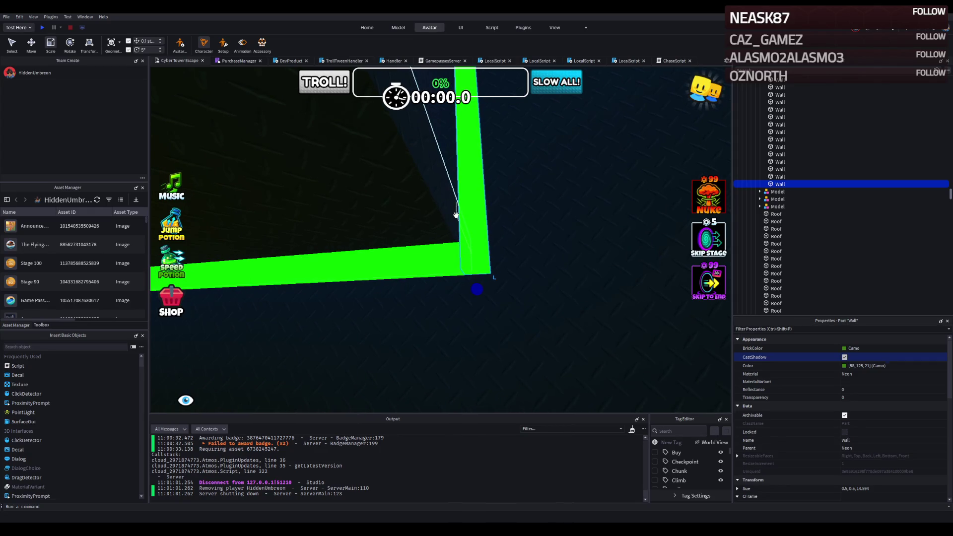
pyautogui.press('d')
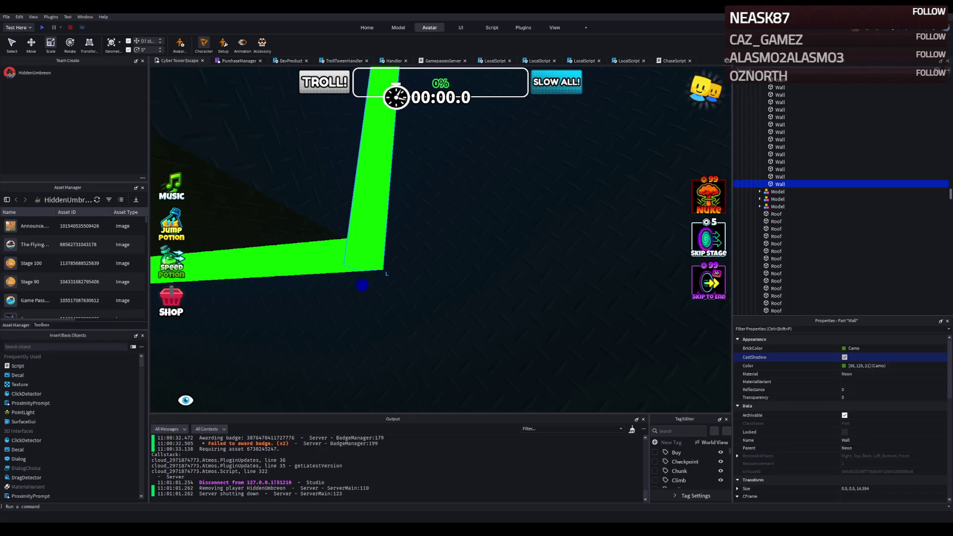
pyautogui.press('f')
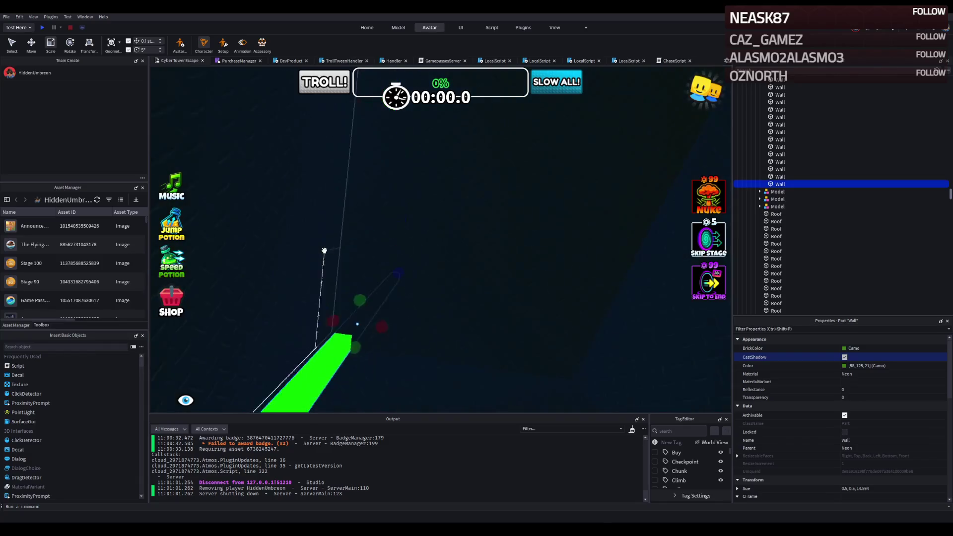
pyautogui.moveTo(339, 228)
pyautogui.mouseDown()
pyautogui.moveTo(347, 234)
pyautogui.moveTo(330, 273)
pyautogui.mouseUp()
pyautogui.press('f')
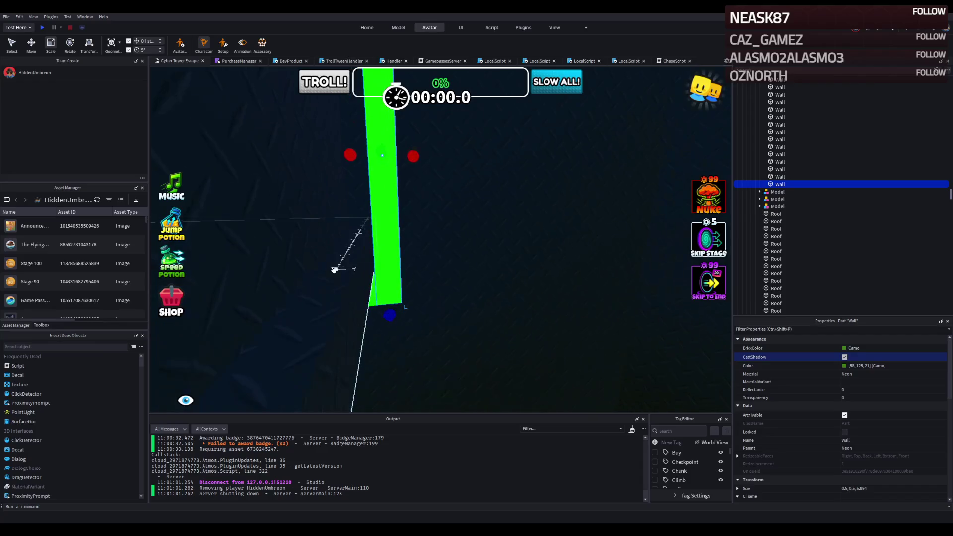
# Step: Nudge a roof part about 0.4 studs
pyautogui.click(288, 247)
pyautogui.press('f')
pyautogui.hotkey('ctrl', '2')
pyautogui.moveTo(376, 204); pyautogui.dragTo(341, 219)
pyautogui.hotkey('ctrl', '3')
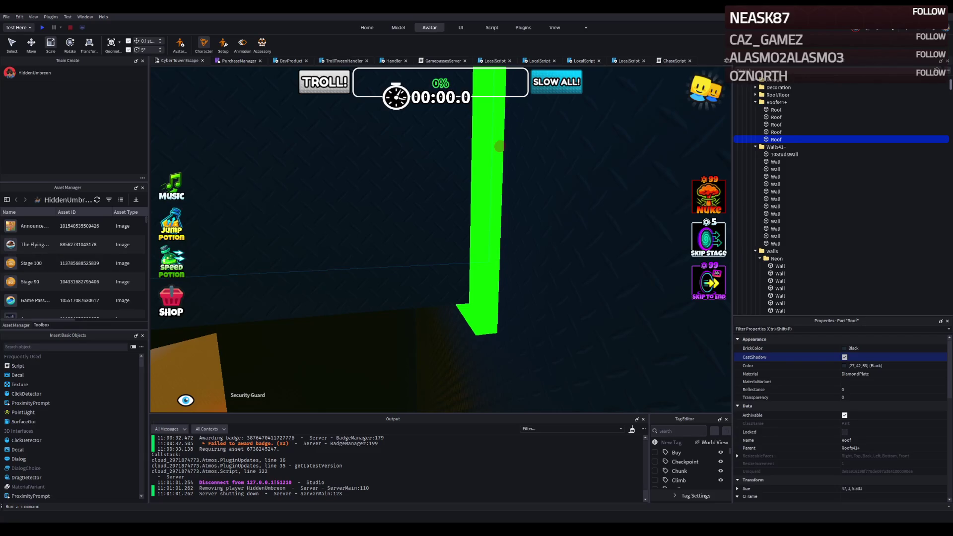
pyautogui.scroll(-5, 330, 223)
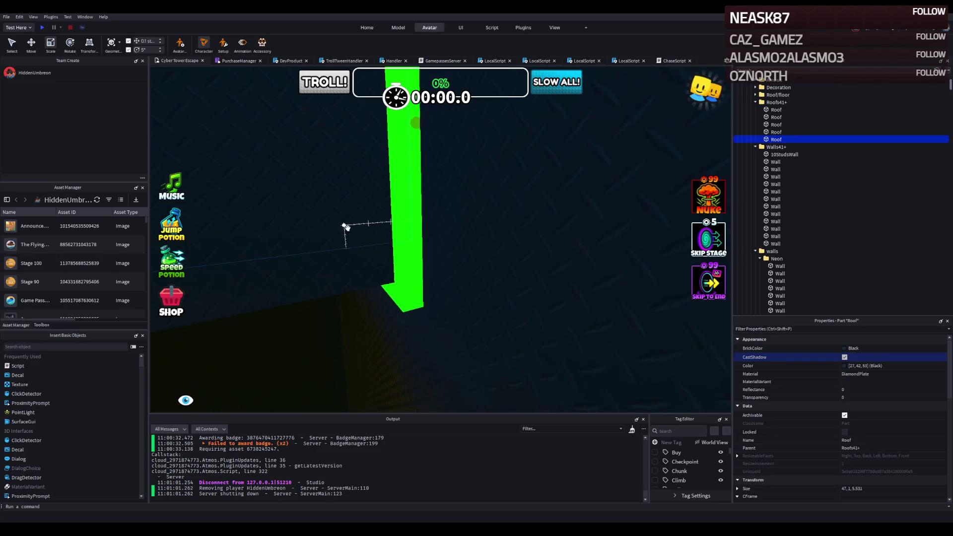
# Step: Resize and reposition the green trim piece as the column
pyautogui.click(414, 261)
pyautogui.moveTo(421, 215)
pyautogui.mouseDown()
pyautogui.moveTo(411, 228)
pyautogui.moveTo(424, 215)
pyautogui.moveTo(410, 215)
pyautogui.moveTo(374, 277)
pyautogui.mouseUp()
pyautogui.click(375, 276)
pyautogui.hotkey('ctrl', '2')
pyautogui.moveTo(422, 323)
pyautogui.mouseDown()
pyautogui.moveTo(425, 304)
pyautogui.moveTo(386, 184)
pyautogui.moveTo(395, 146)
pyautogui.moveTo(327, 163)
pyautogui.moveTo(374, 156)
pyautogui.mouseUp()
# Step: Duplicate the trim to make a top beam over the column
pyautogui.hotkey('ctrl', 'd')
pyautogui.scroll(-3, 391, 149)
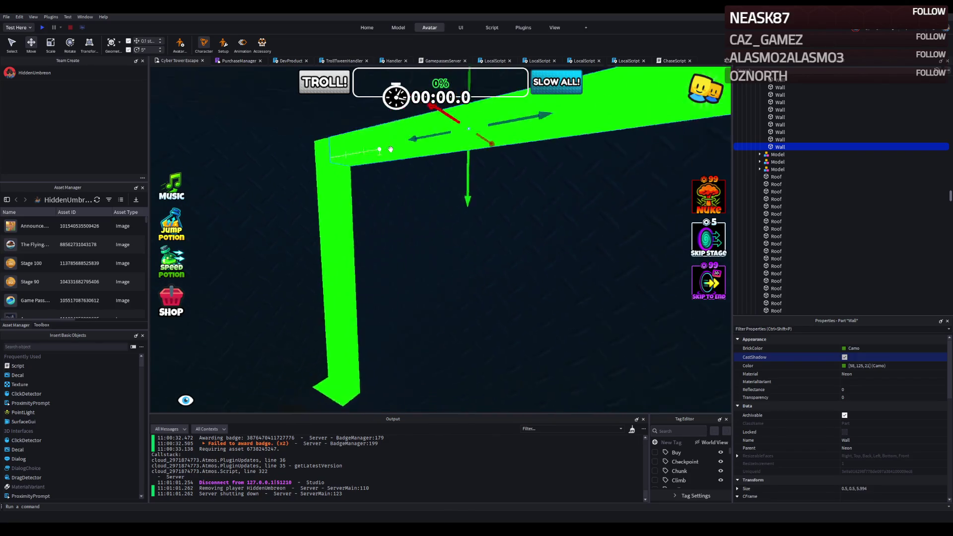
pyautogui.scroll(5, 391, 149)
pyautogui.hotkey('ctrl', '3')
pyautogui.scroll(-3, 374, 156)
# Step: Add an angled copy at the beam's right end, shortened to 4.994 studs
pyautogui.hotkey('ctrl', 'd')
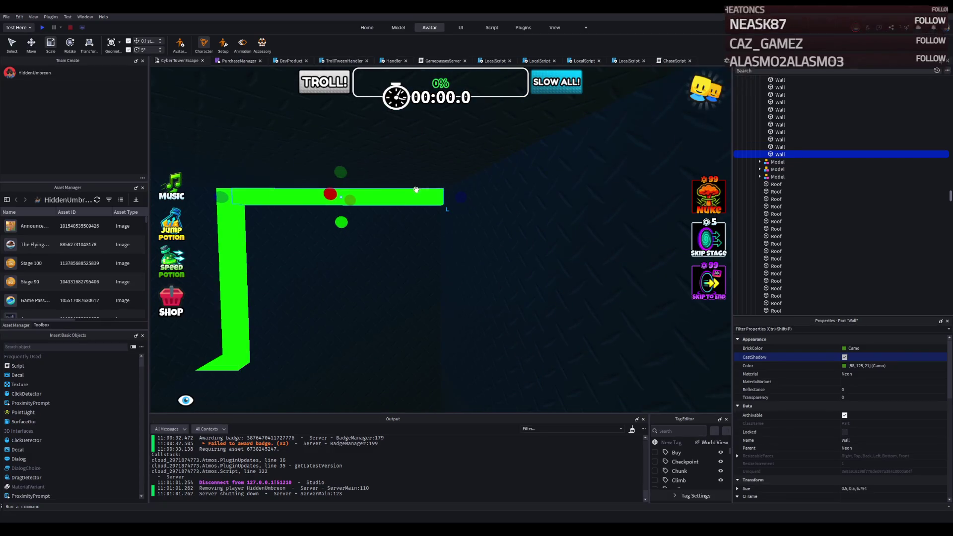
pyautogui.moveTo(415, 192)
pyautogui.mouseDown()
pyautogui.moveTo(268, 172)
pyautogui.moveTo(507, 183)
pyautogui.mouseUp()
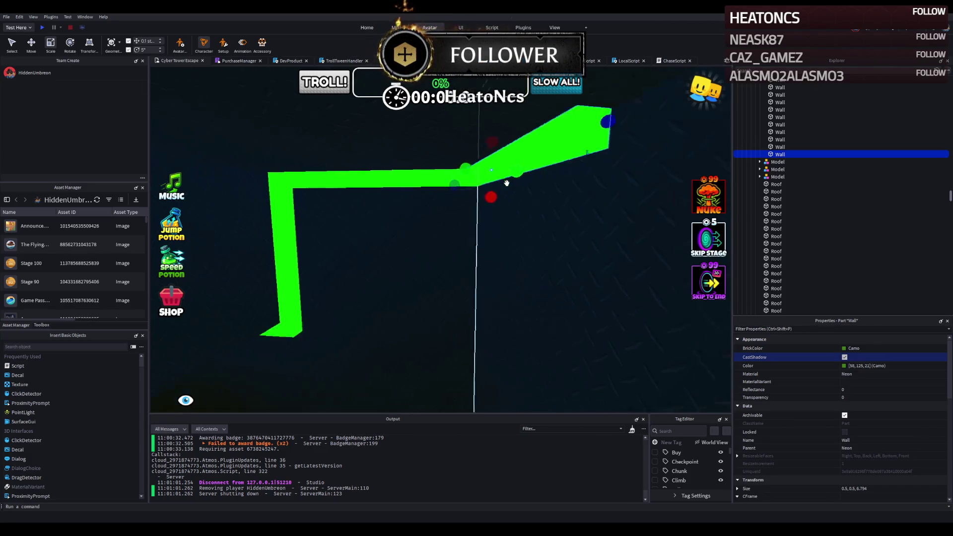
pyautogui.press('d')
pyautogui.moveTo(507, 183)
pyautogui.mouseDown()
pyautogui.moveTo(317, 182)
pyautogui.moveTo(331, 177)
pyautogui.moveTo(330, 119)
pyautogui.moveTo(380, 163)
pyautogui.moveTo(398, 158)
pyautogui.mouseUp()
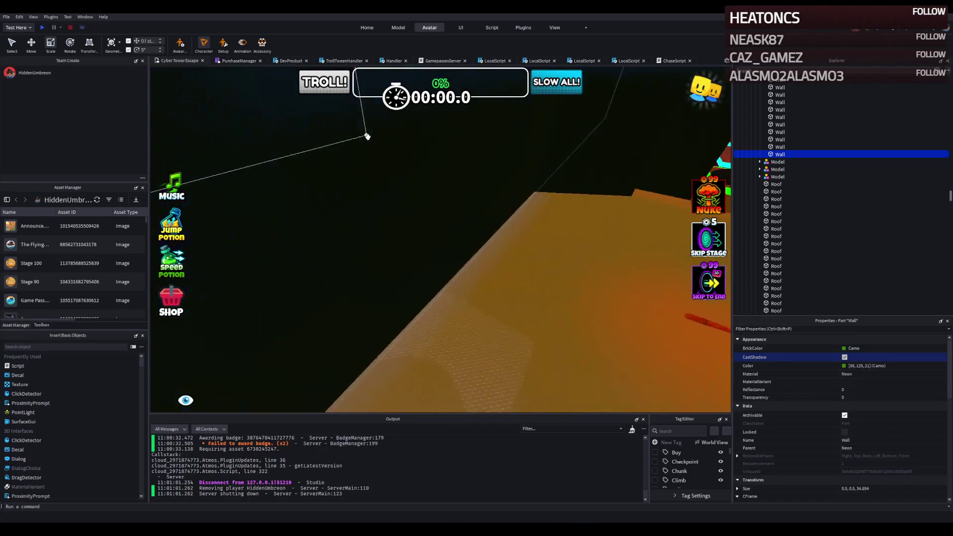
pyautogui.press('w')
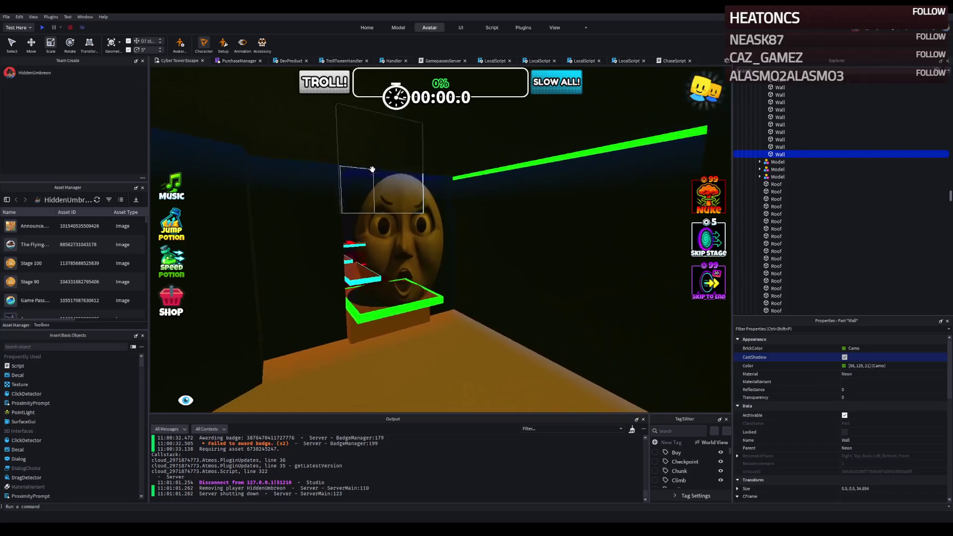
pyautogui.press('w')
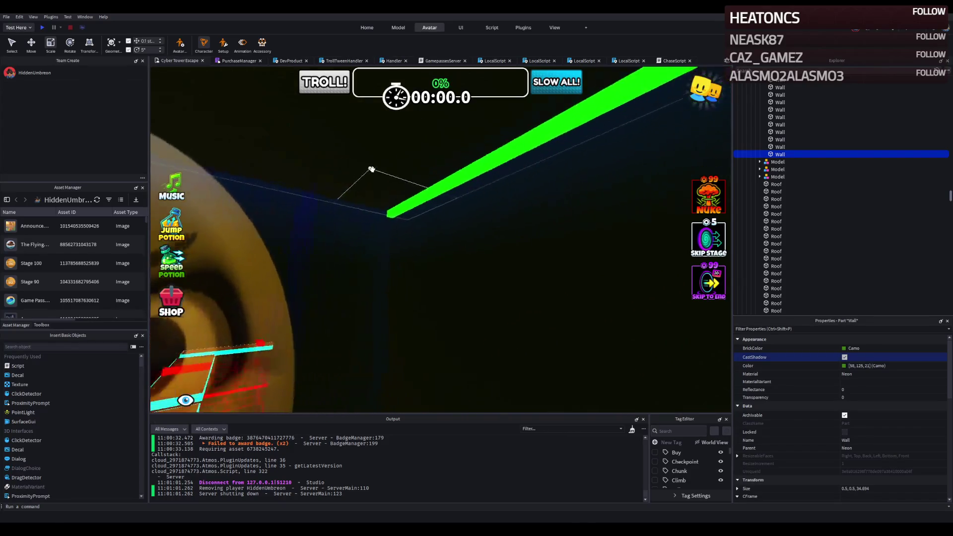
pyautogui.press('s')
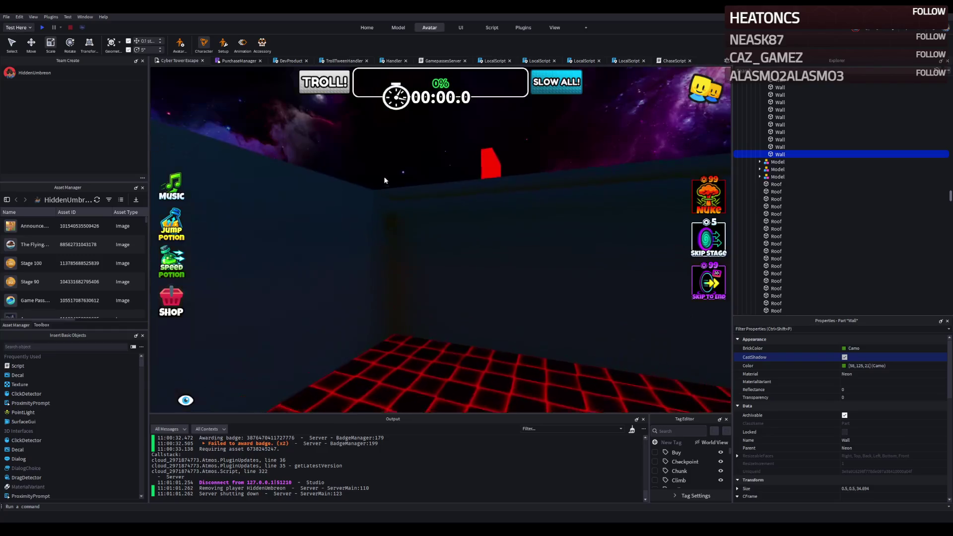
pyautogui.press('s')
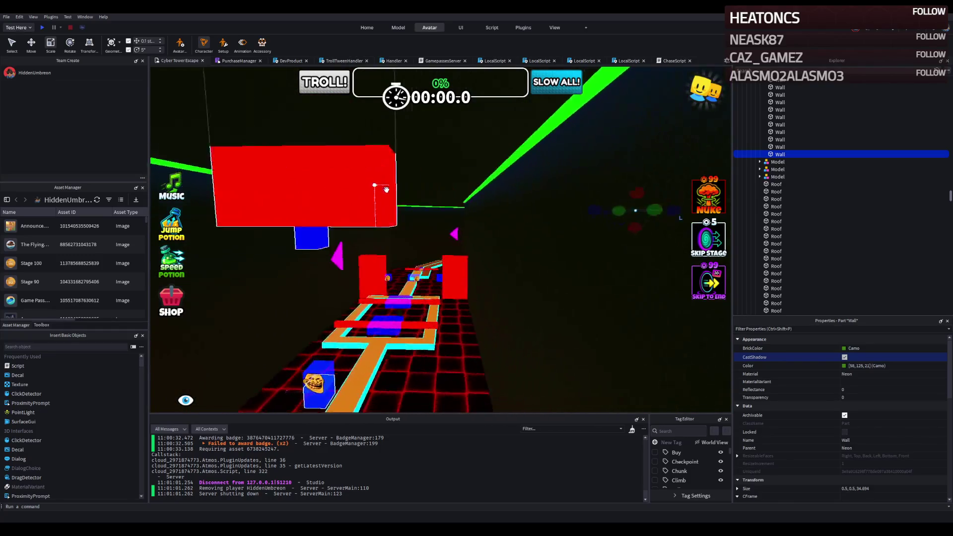
pyautogui.press('w')
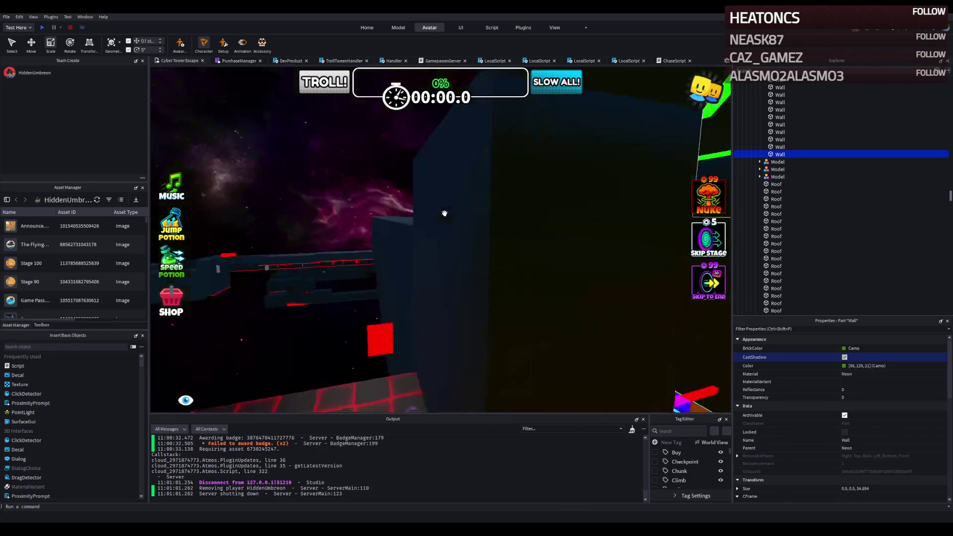
pyautogui.press('s')
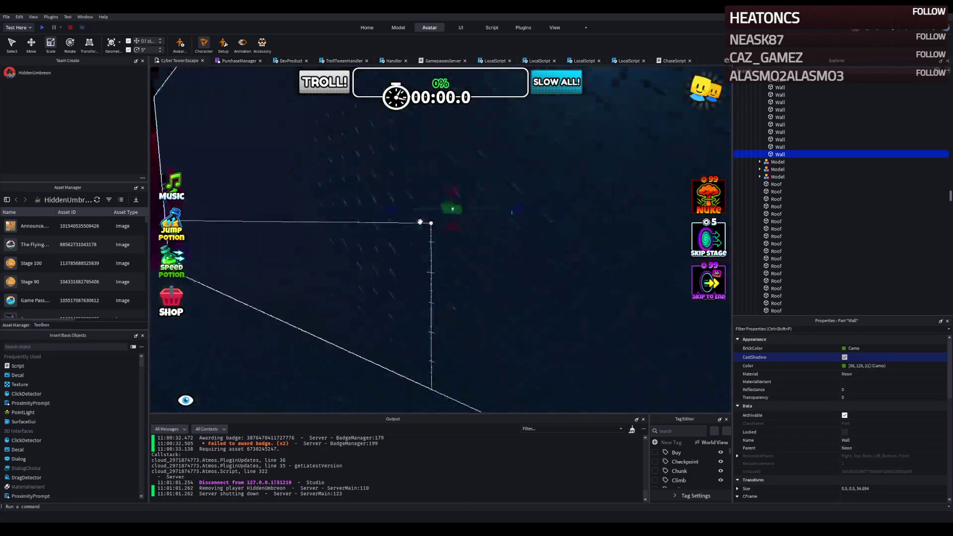
pyautogui.press('w')
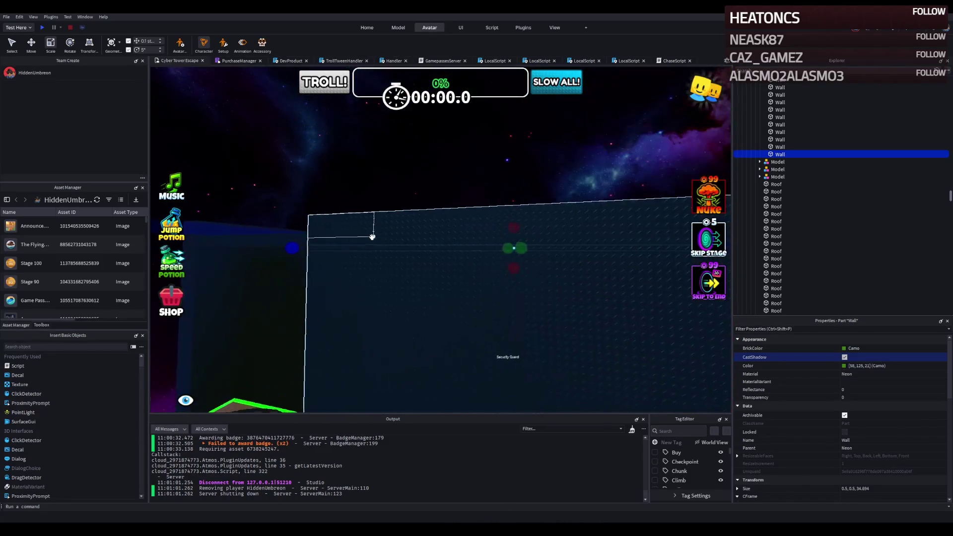
pyautogui.press('a')
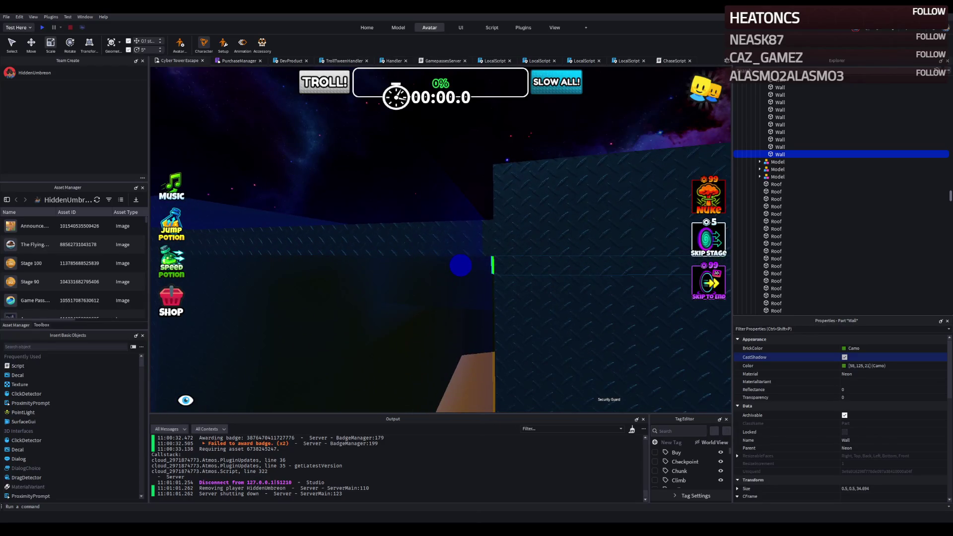
pyautogui.press('a')
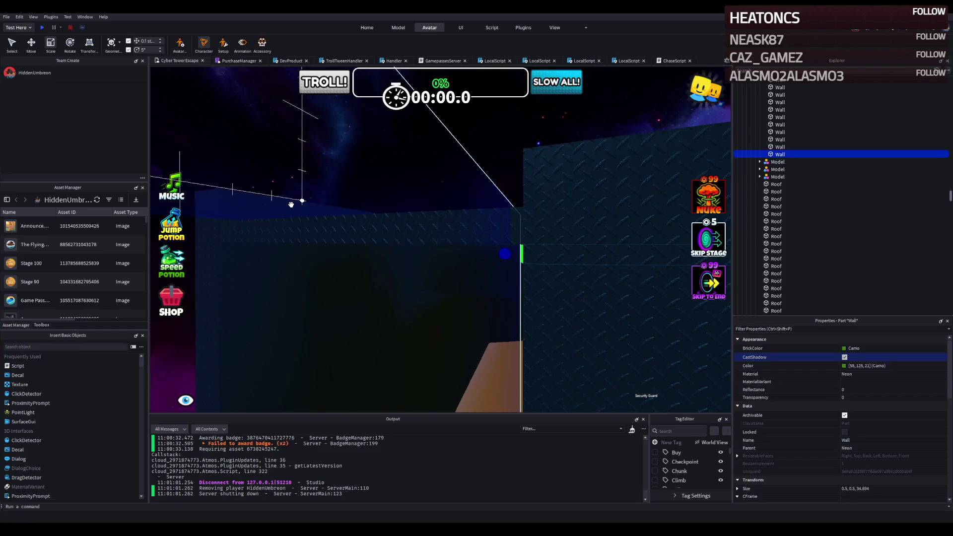
pyautogui.press('s')
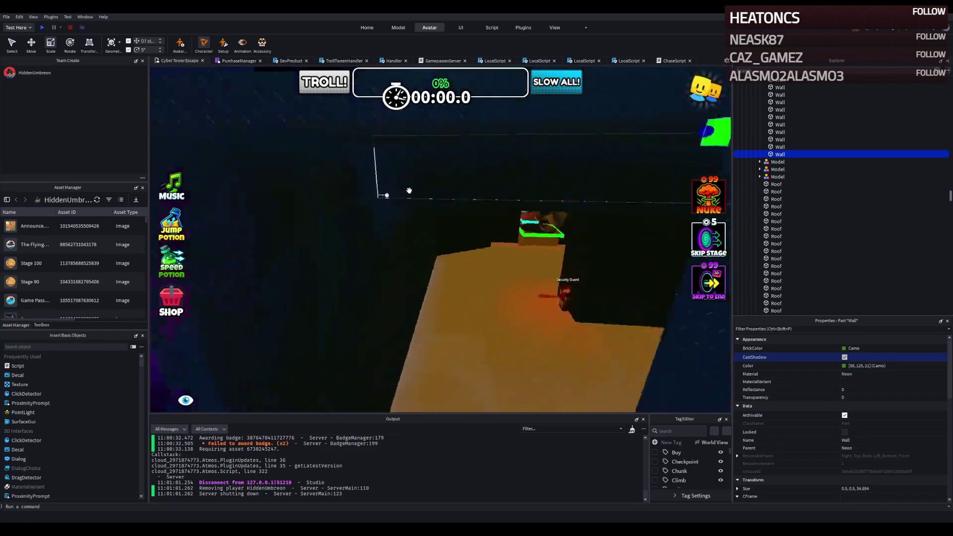
pyautogui.press('w')
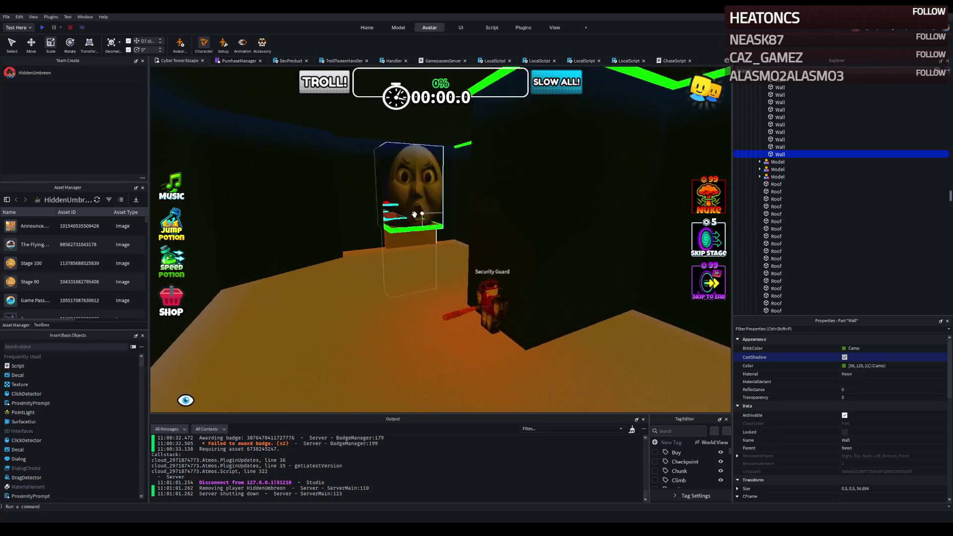
pyautogui.press('w')
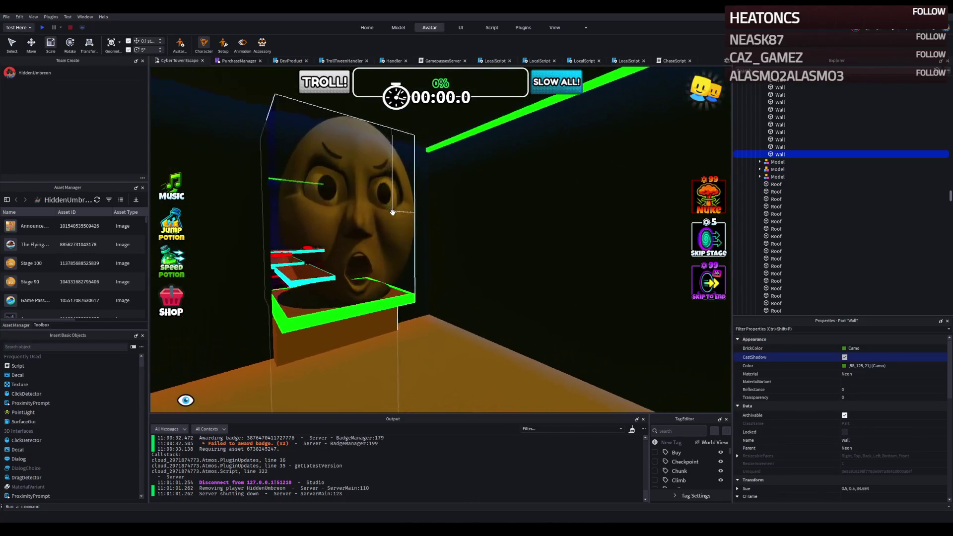
pyautogui.click(42, 28)
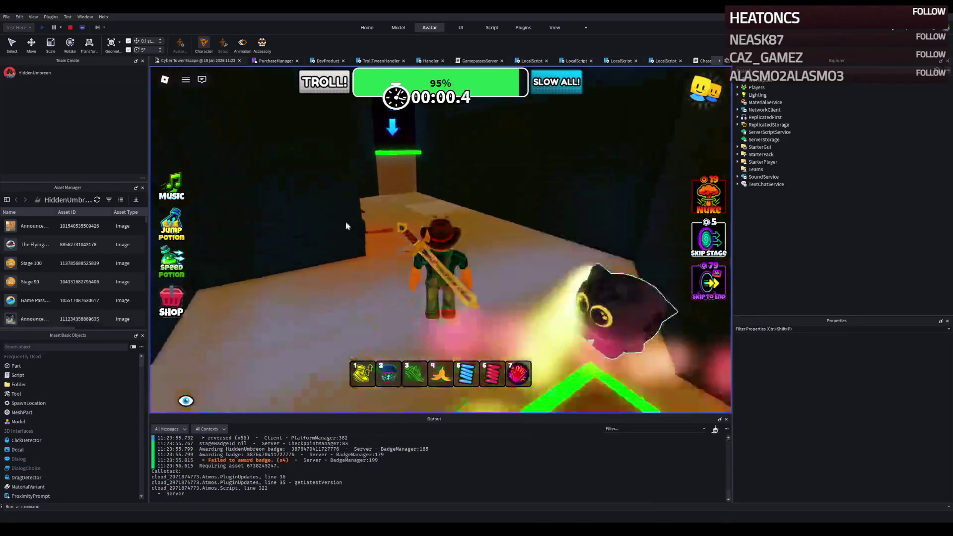
# Step: Walk the playtest character around the stage near the Security Guard
pyautogui.press('w')
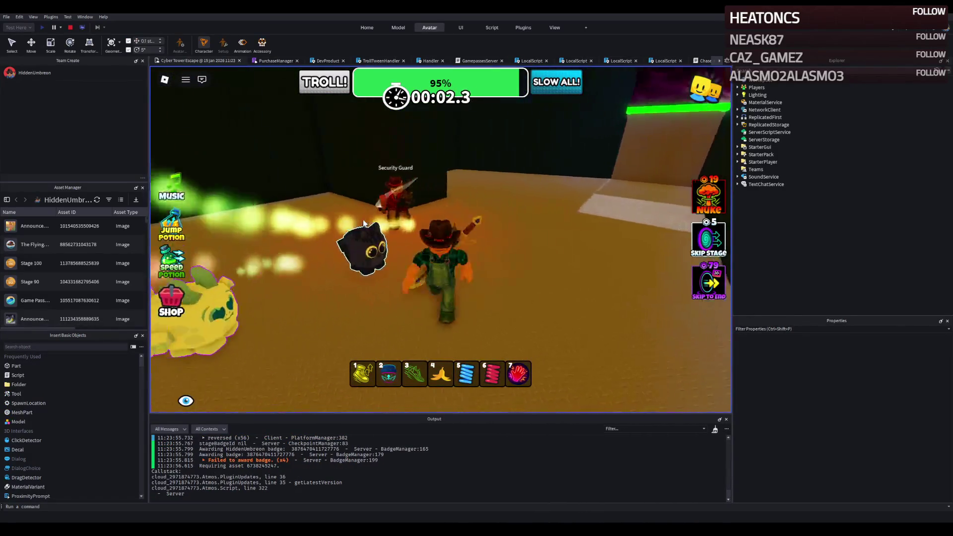
pyautogui.press('w')
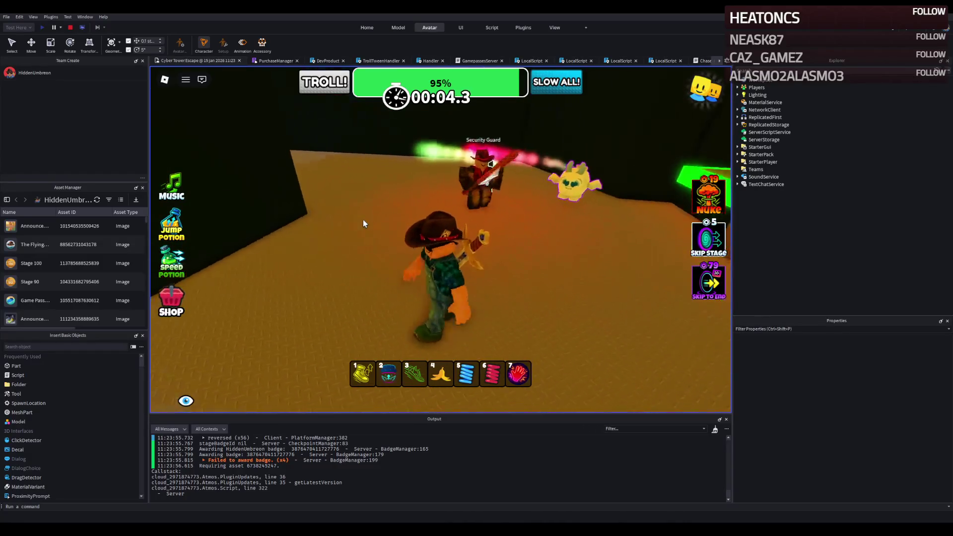
pyautogui.press('w')
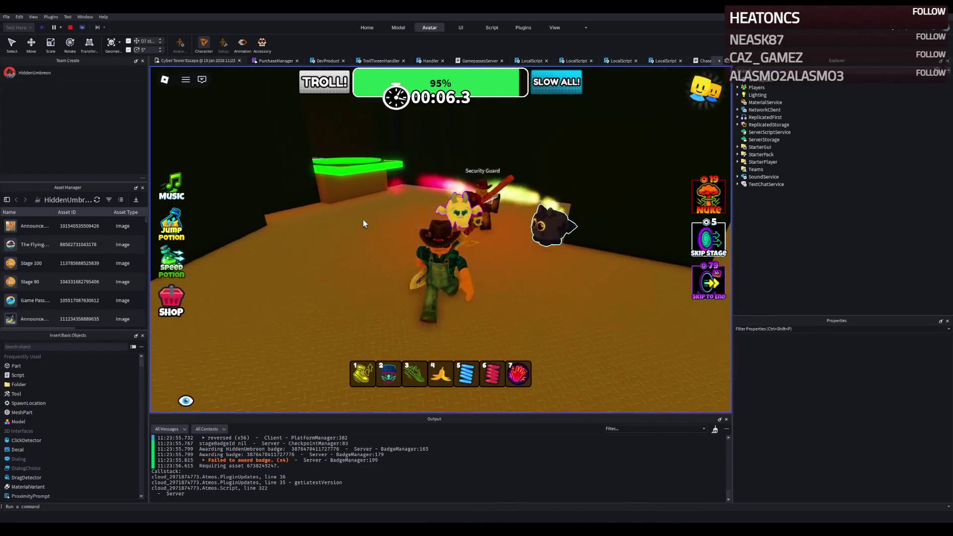
pyautogui.press('w')
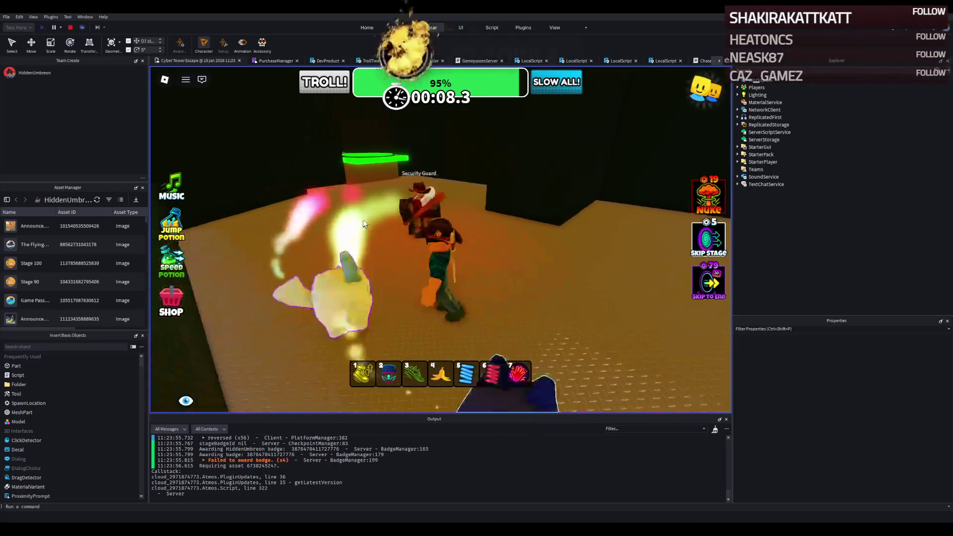
pyautogui.press('w')
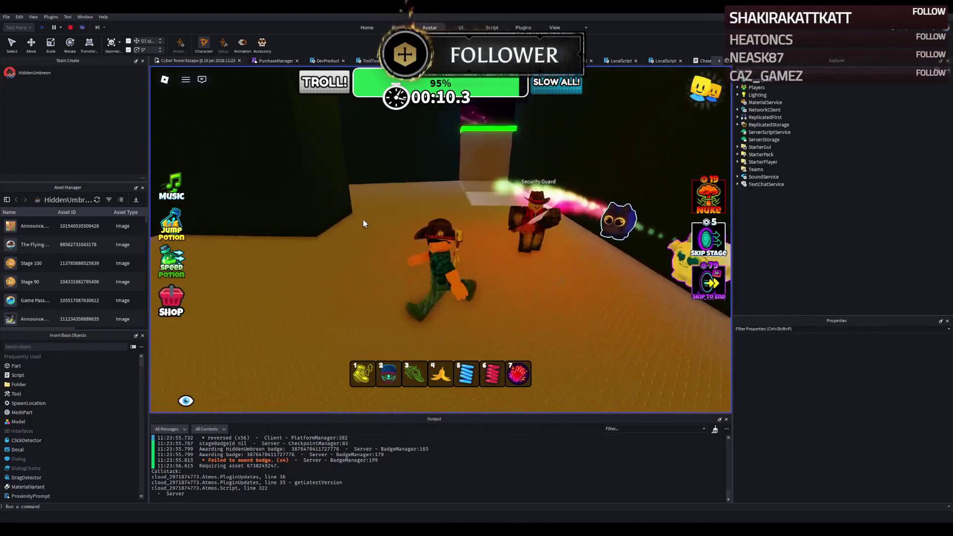
pyautogui.press('w')
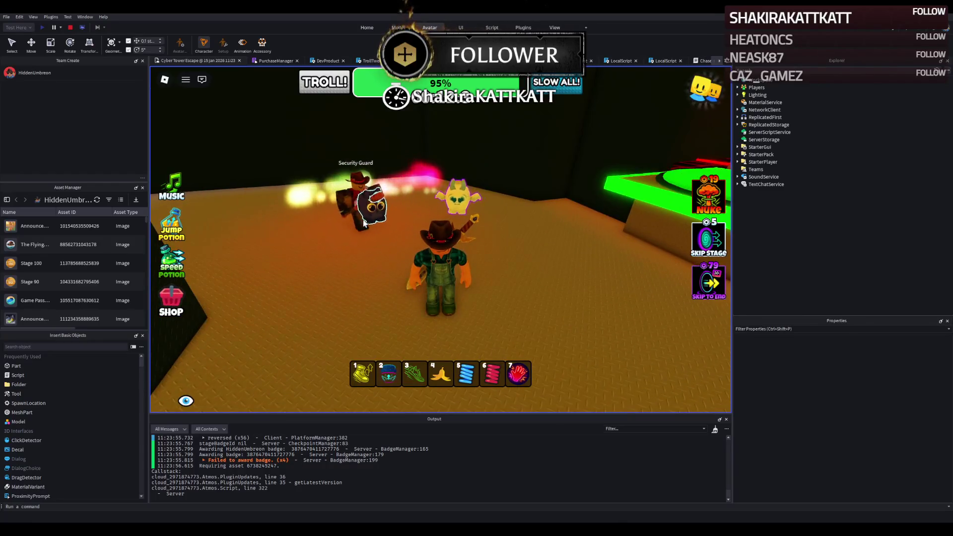
pyautogui.press('w')
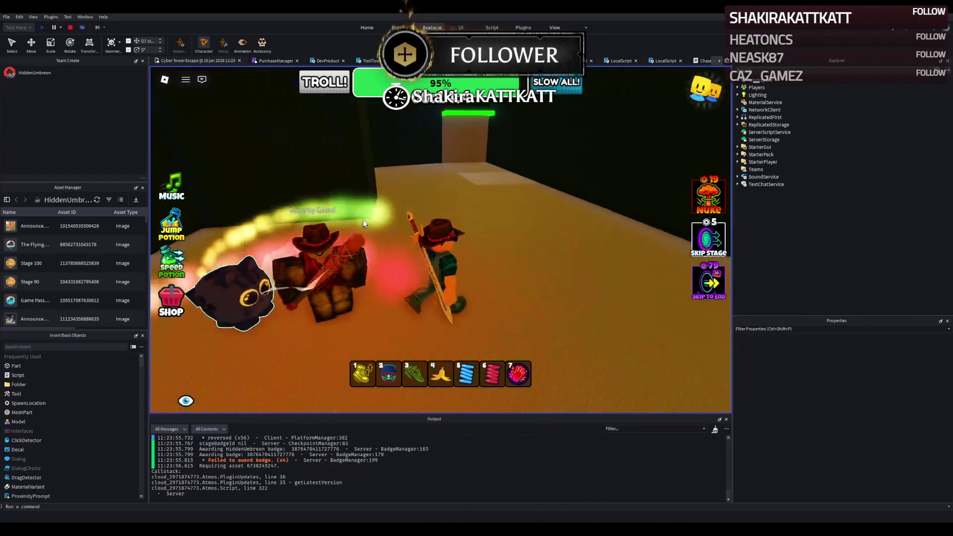
pyautogui.press('a')
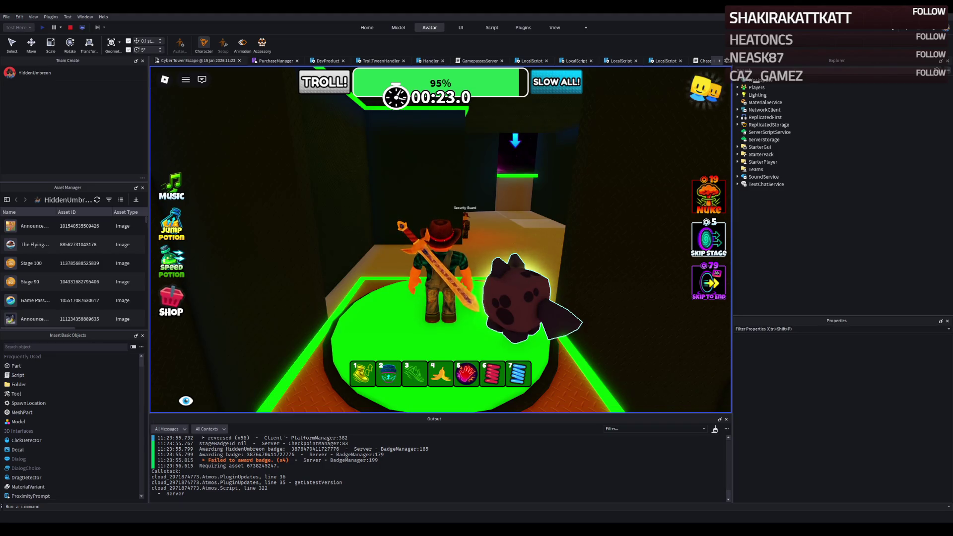
# Step: Run the character across the orange floor, equipping the third hotbar item
pyautogui.press('w')
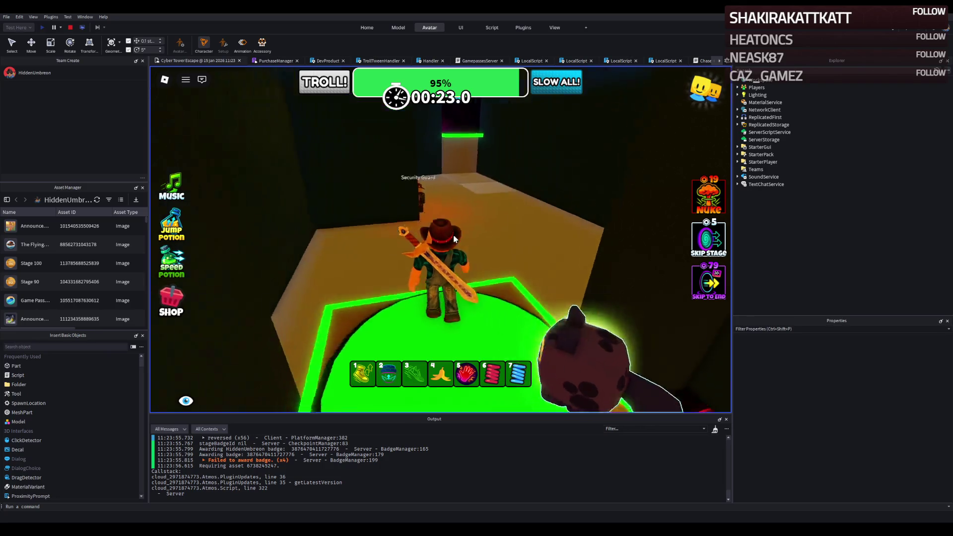
pyautogui.press('d')
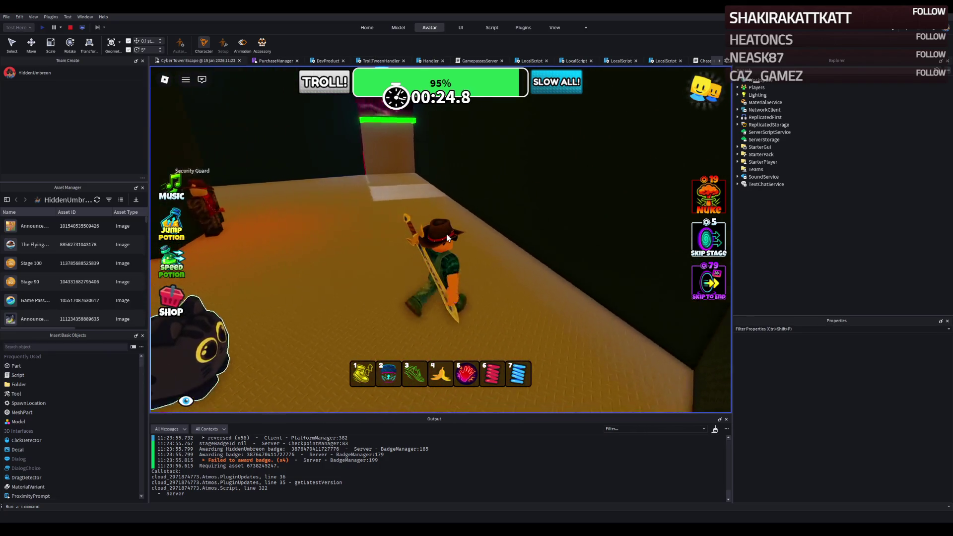
pyautogui.press('w')
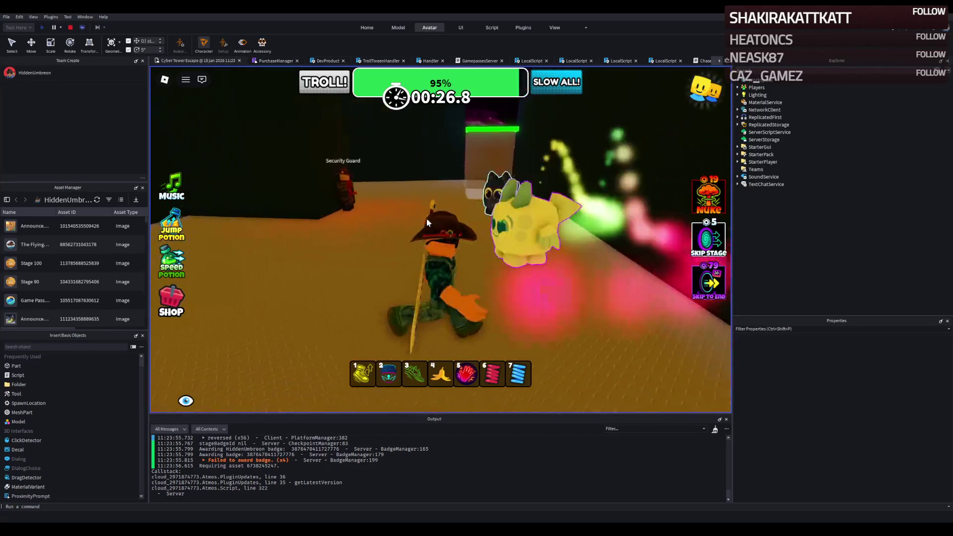
pyautogui.press('w')
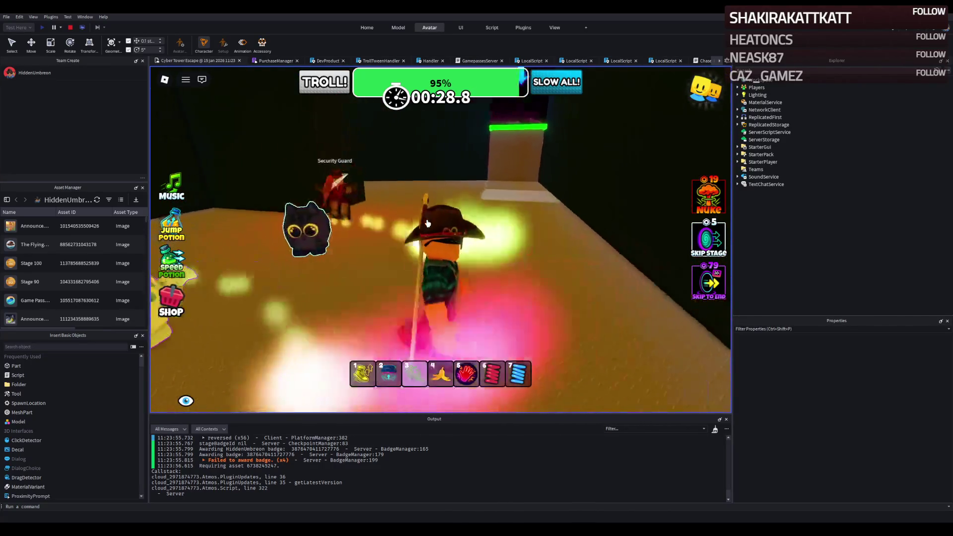
pyautogui.press('3')
pyautogui.press('w')
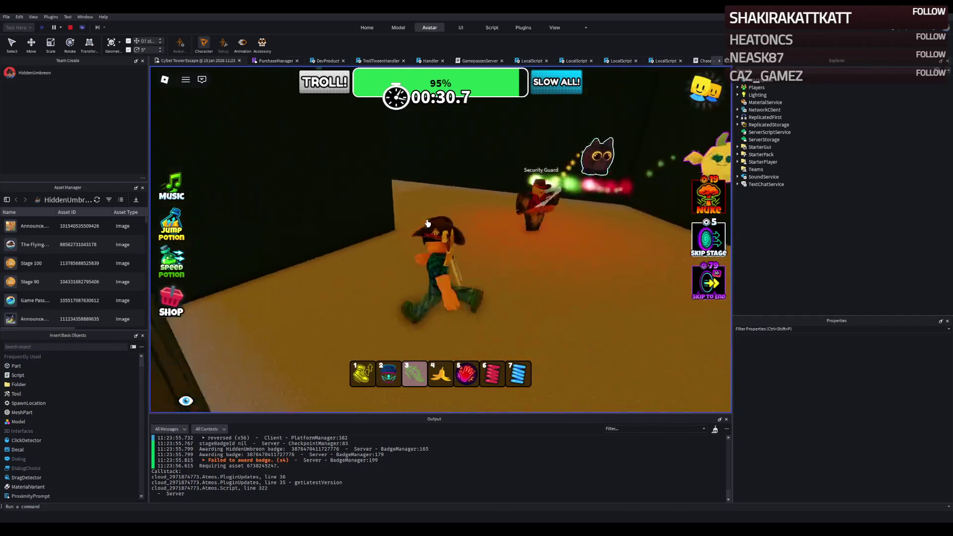
pyautogui.press('w')
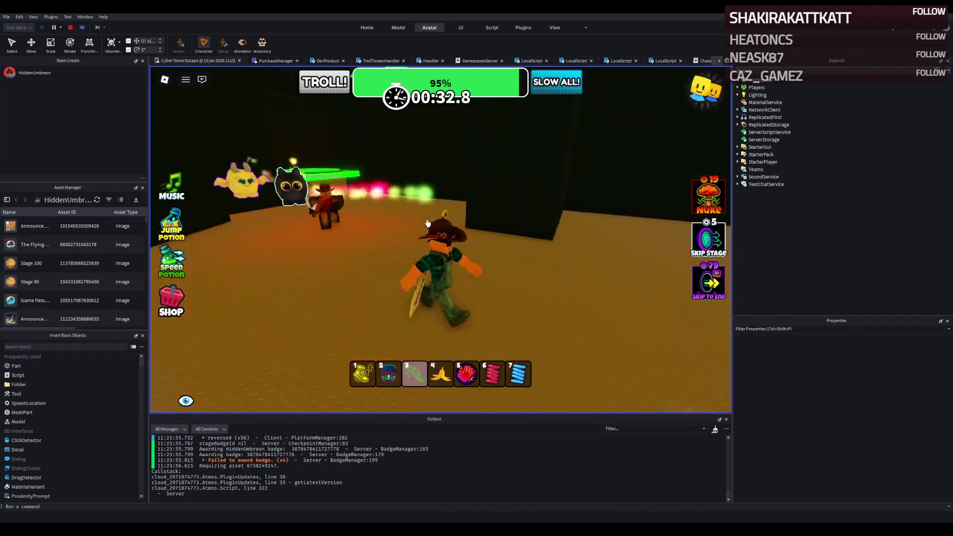
pyautogui.press('w')
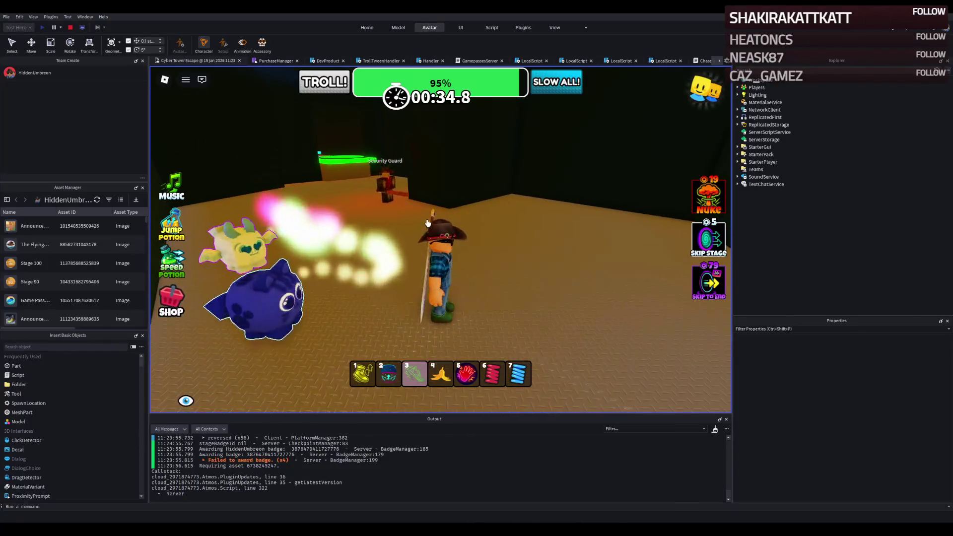
pyautogui.press('w')
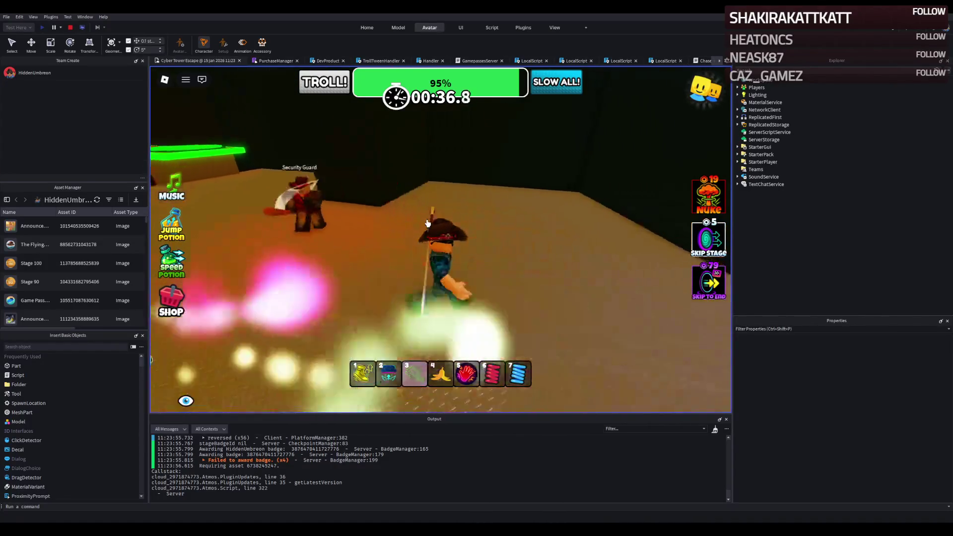
pyautogui.press('w')
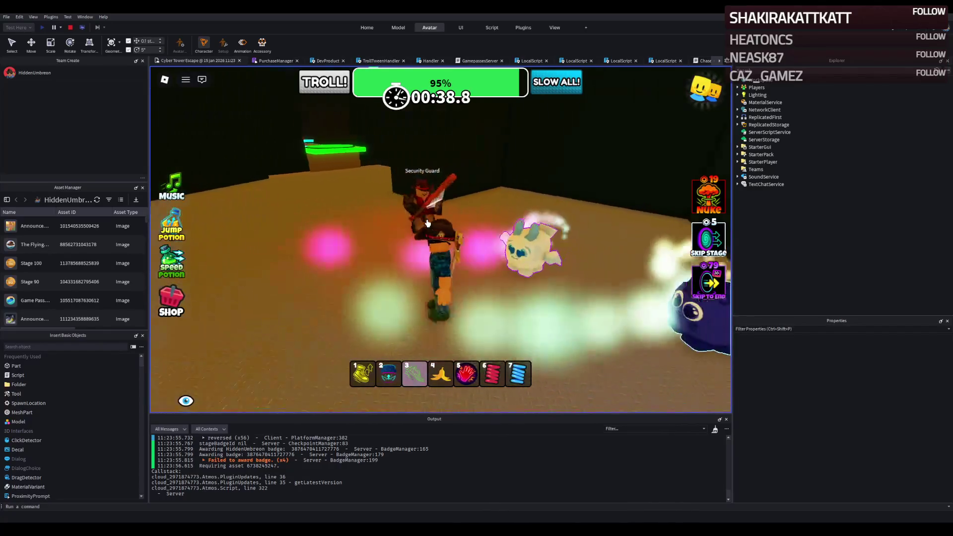
# Step: Run through the lit pillar onto the next green platform, look around, and stop the playtest
pyautogui.press('w')
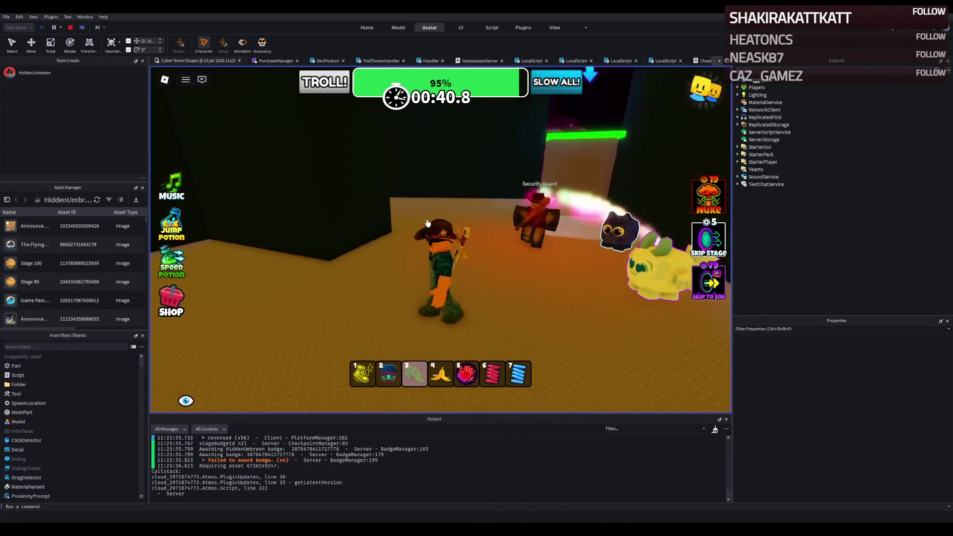
pyautogui.press('w')
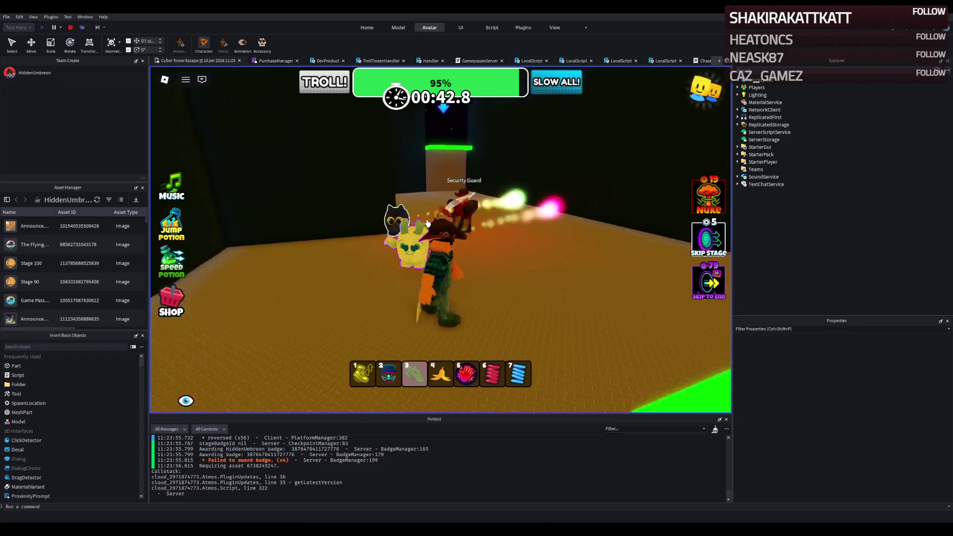
pyautogui.press('w')
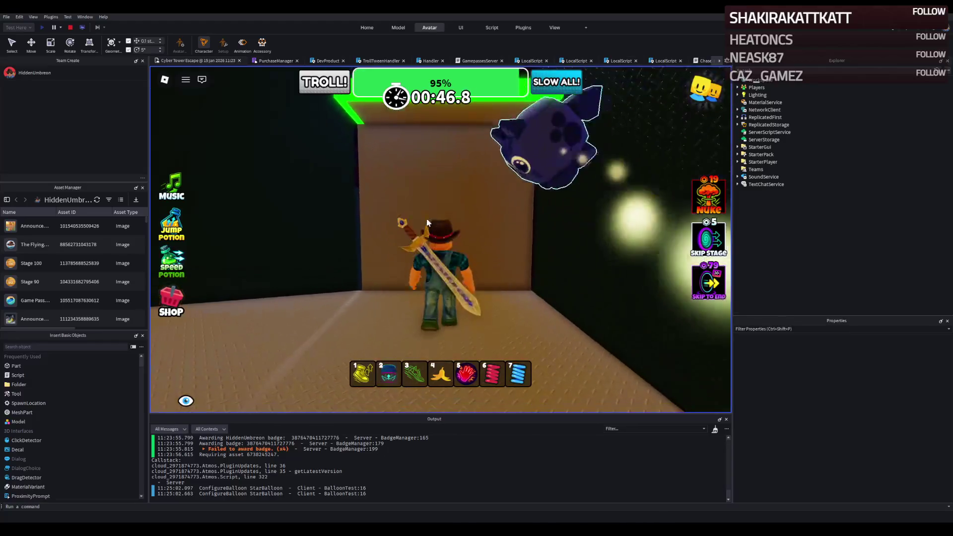
pyautogui.press('s')
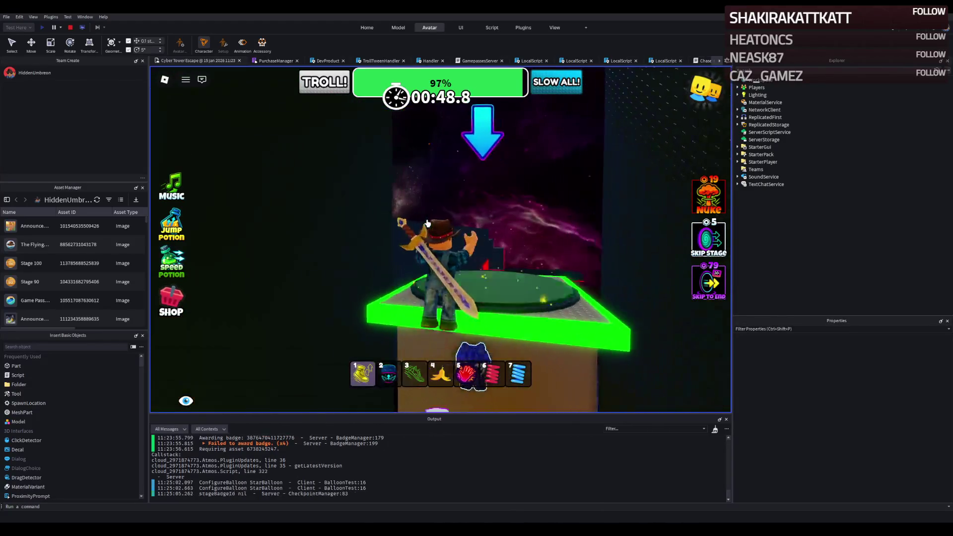
pyautogui.press('w')
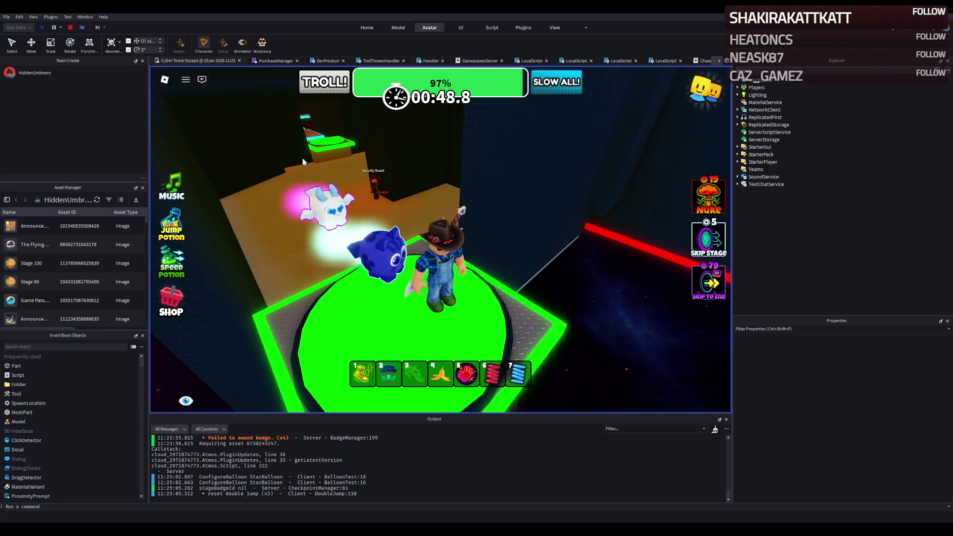
pyautogui.press('Right')
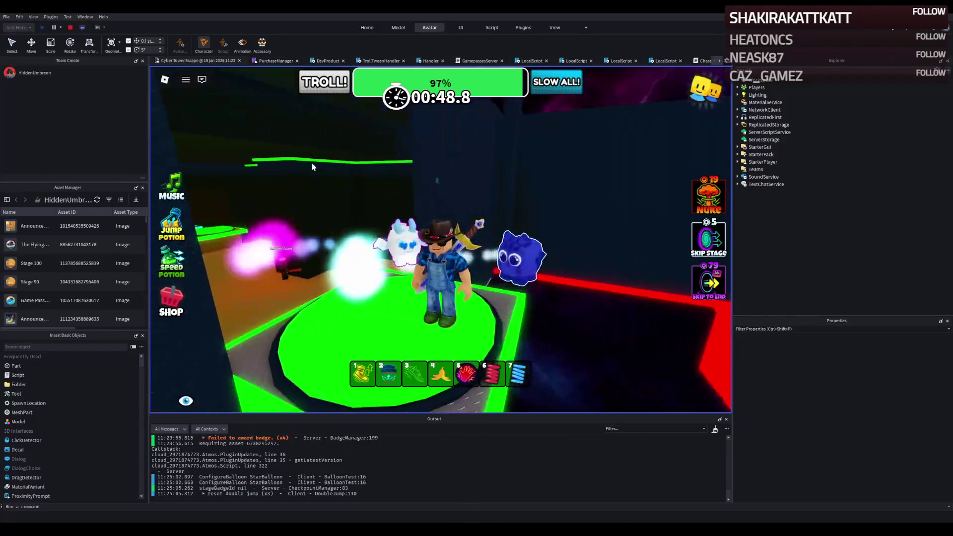
pyautogui.press('Left')
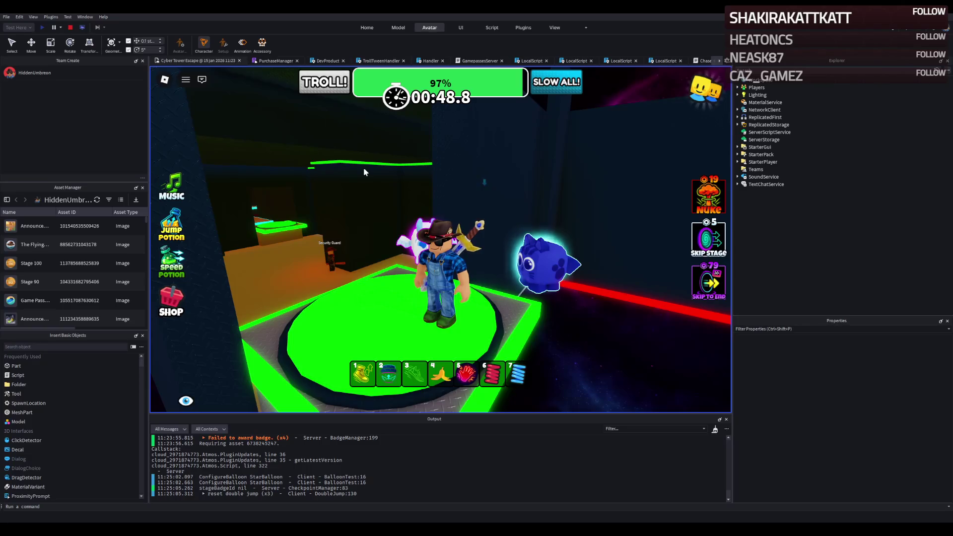
pyautogui.click(70, 27)
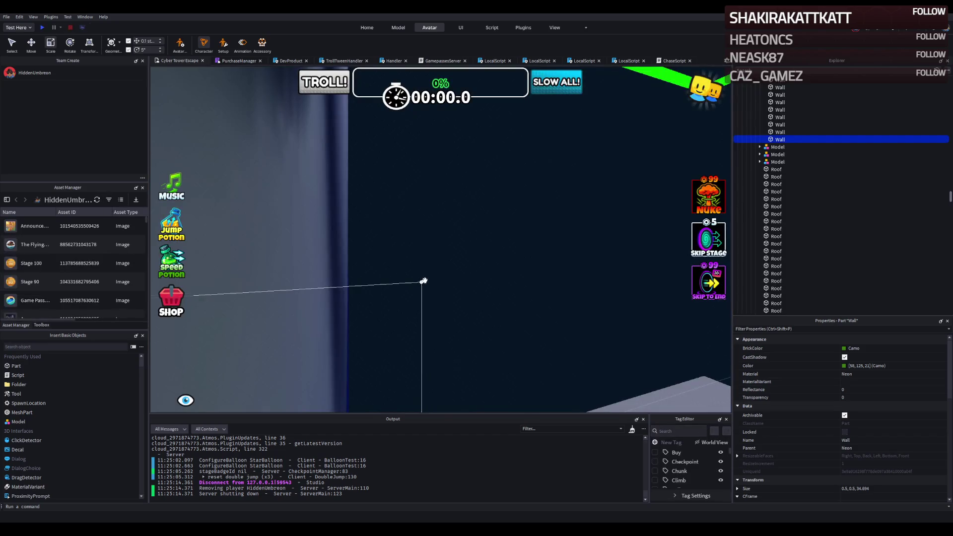
# Step: Fly the edit camera along the dark wall, corridor and pillar to inspect the green trim
pyautogui.scroll(-5, 421, 282)
pyautogui.scroll(-5, 443, 276)
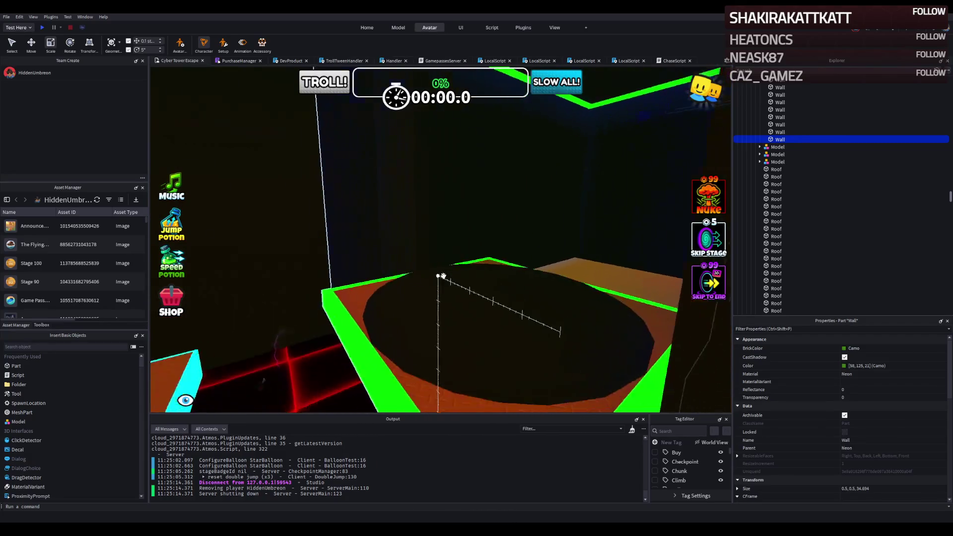
pyautogui.scroll(5, 443, 276)
pyautogui.scroll(5, 443, 276)
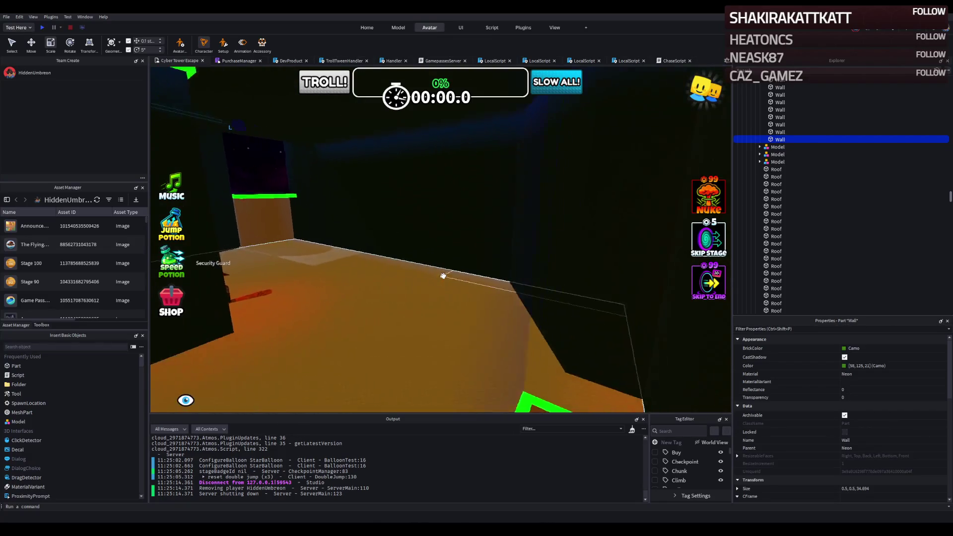
pyautogui.scroll(2, 442, 276)
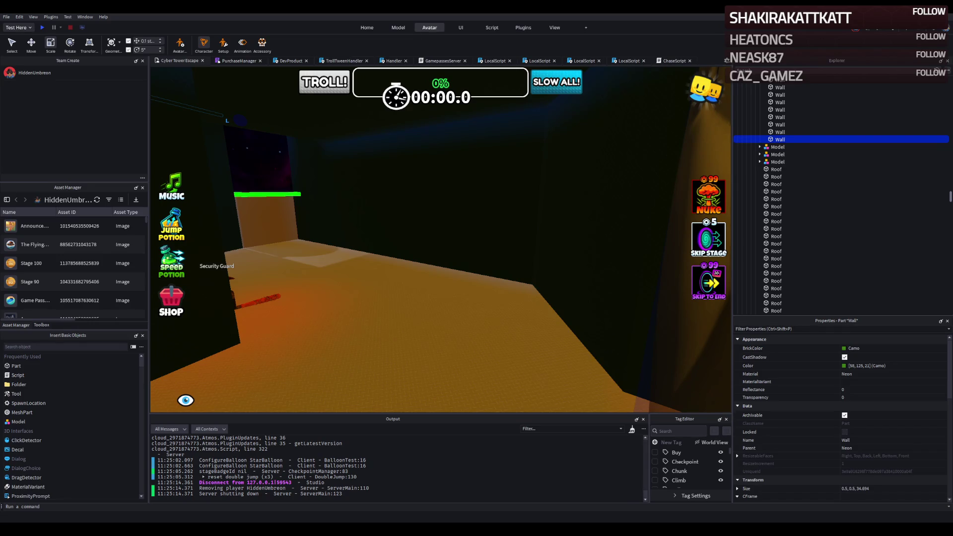
pyautogui.press('f')
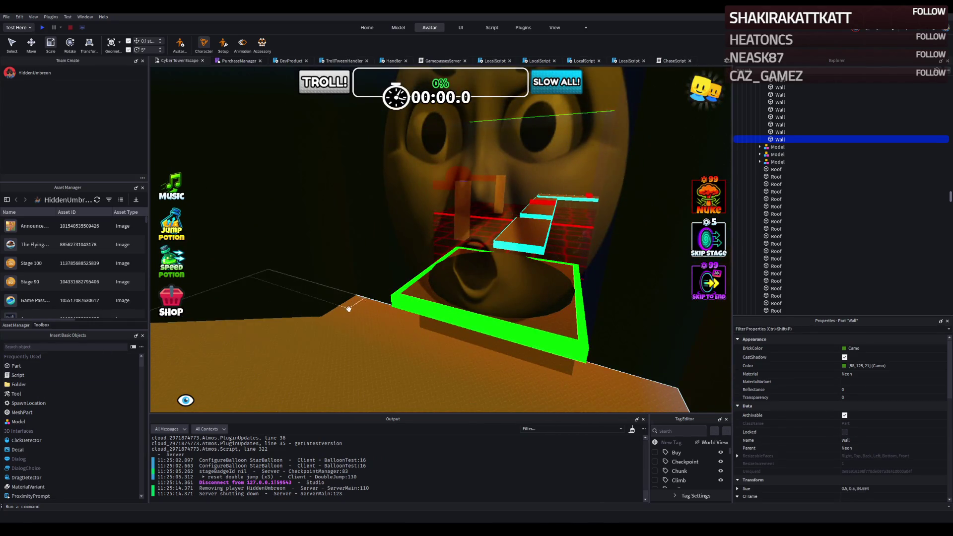
pyautogui.press('a')
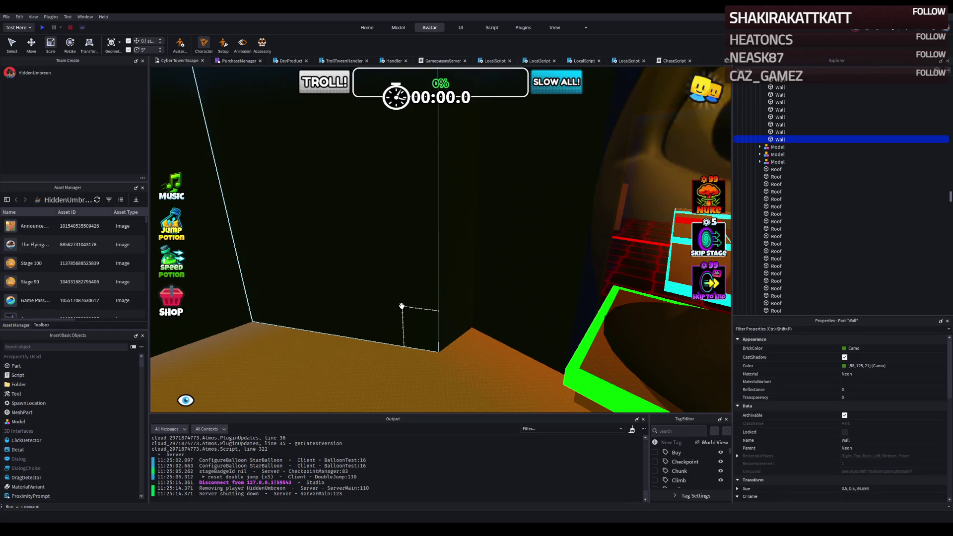
pyautogui.press('a')
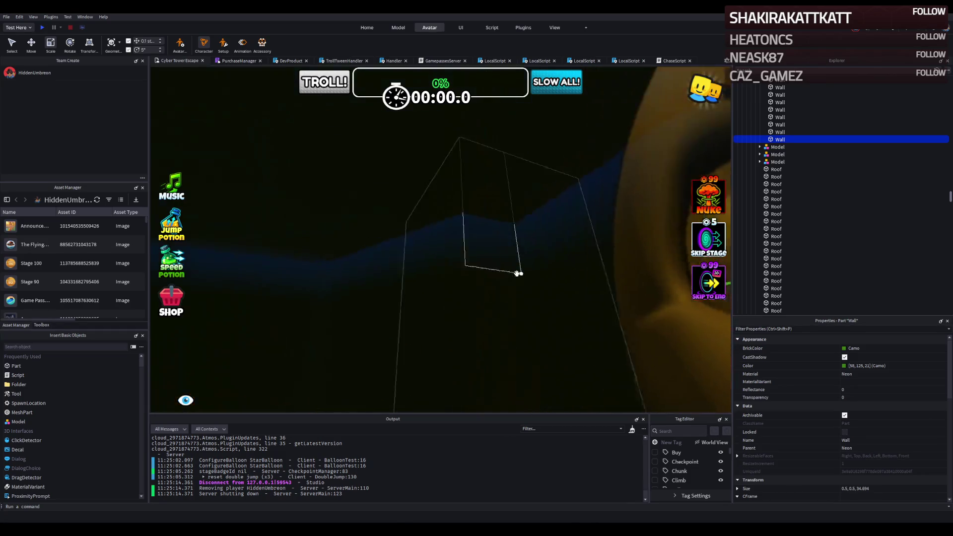
pyautogui.press('d')
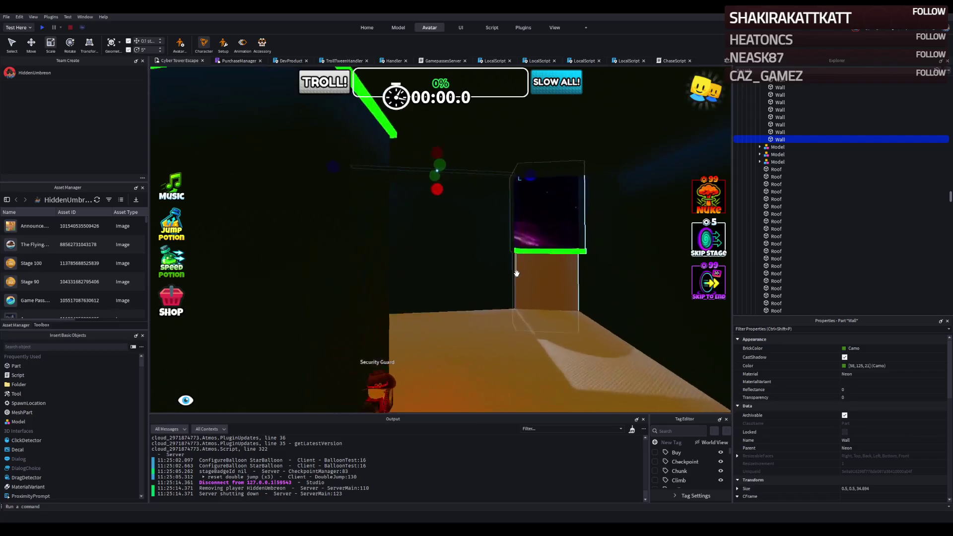
pyautogui.press('a')
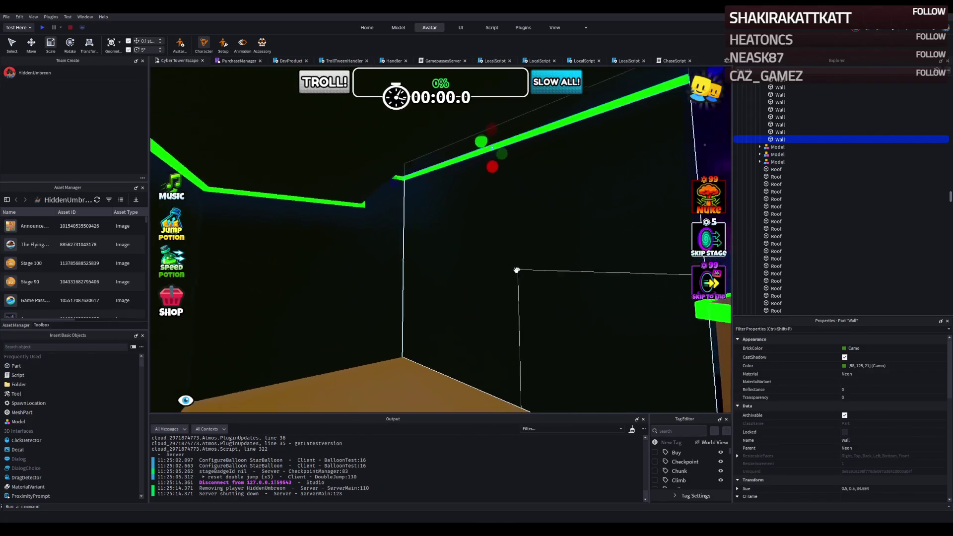
pyautogui.press('s')
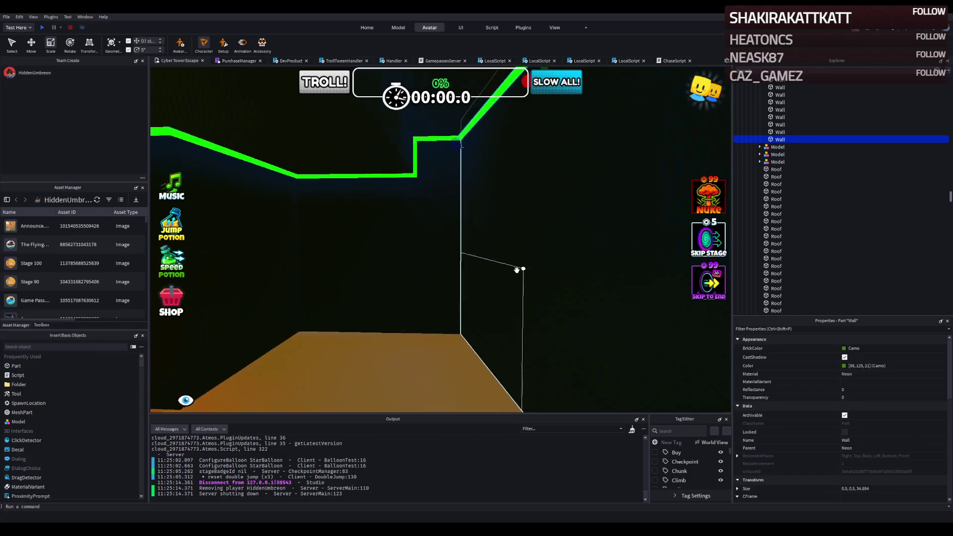
pyautogui.press('w')
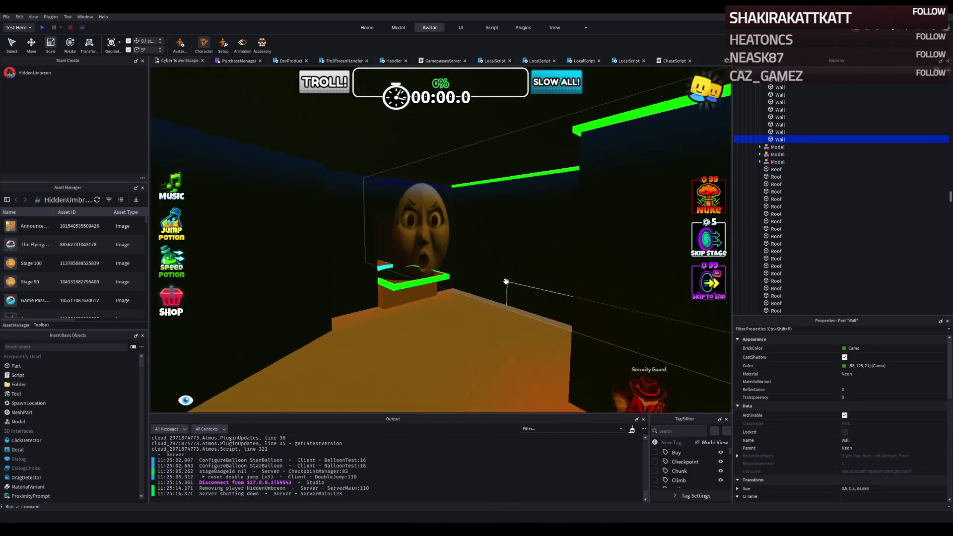
pyautogui.press('w')
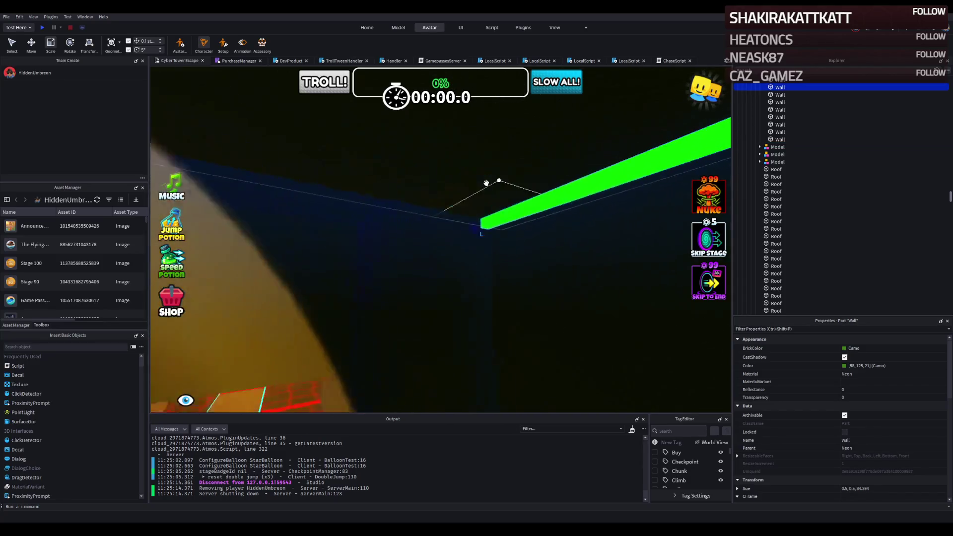
# Step: Shorten the green trim bar on the upper wall edge to fit, checking it against the lava platform
pyautogui.click(514, 181)
pyautogui.press('s')
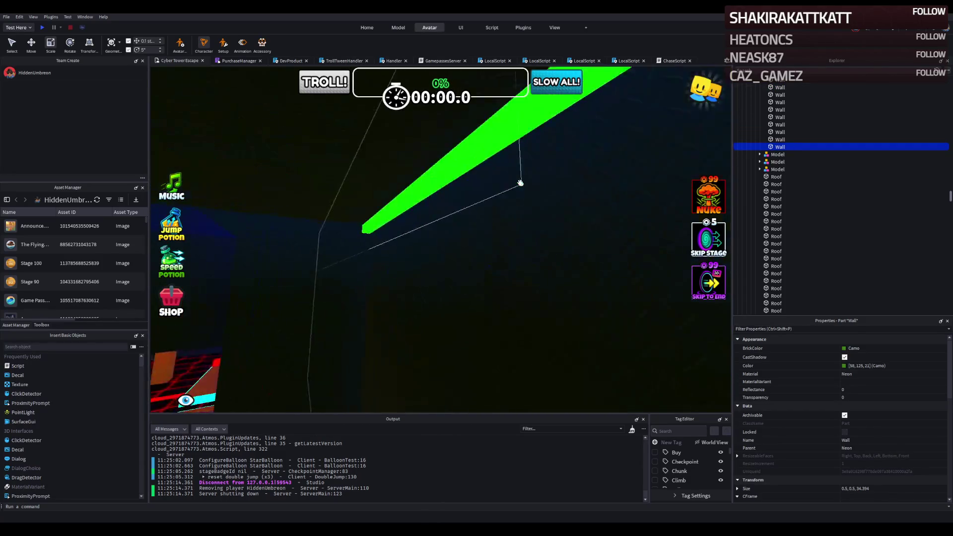
pyautogui.press('s')
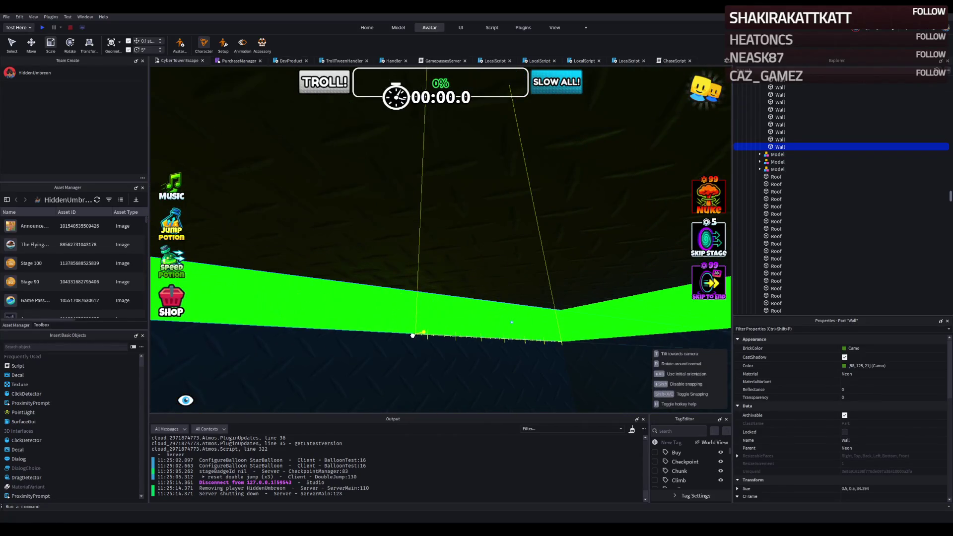
pyautogui.moveTo(413, 336)
pyautogui.mouseDown()
pyautogui.moveTo(511, 345)
pyautogui.moveTo(523, 358)
pyautogui.moveTo(371, 320)
pyautogui.mouseUp()
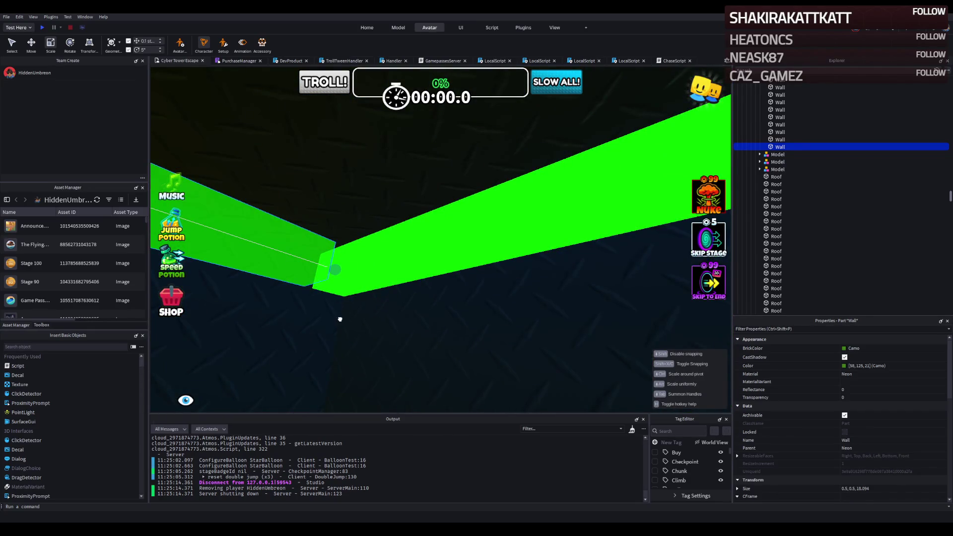
pyautogui.press('s')
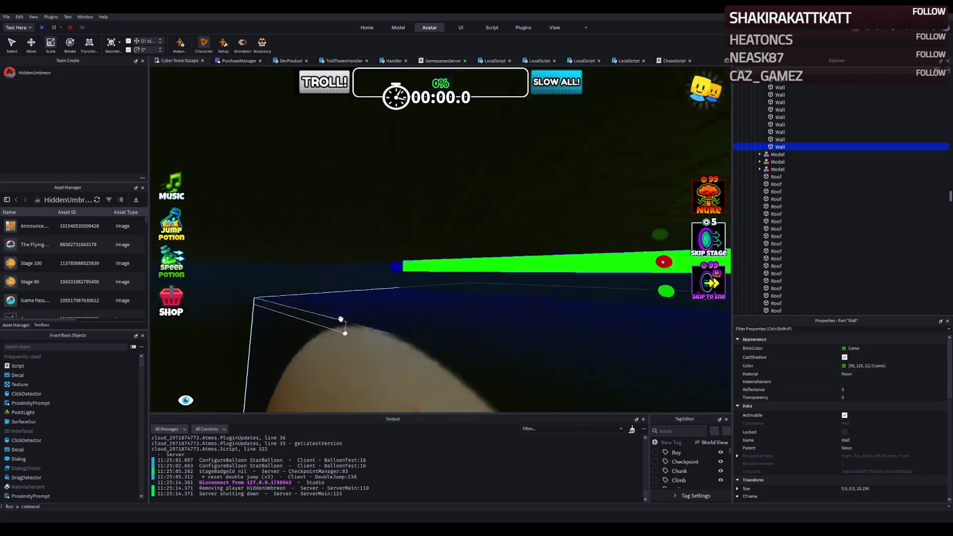
pyautogui.press('s')
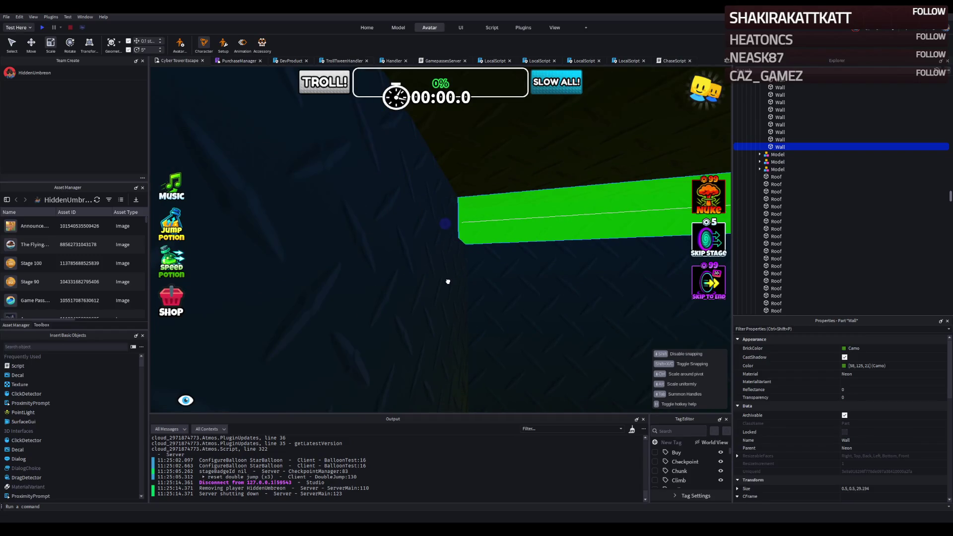
pyautogui.press('s')
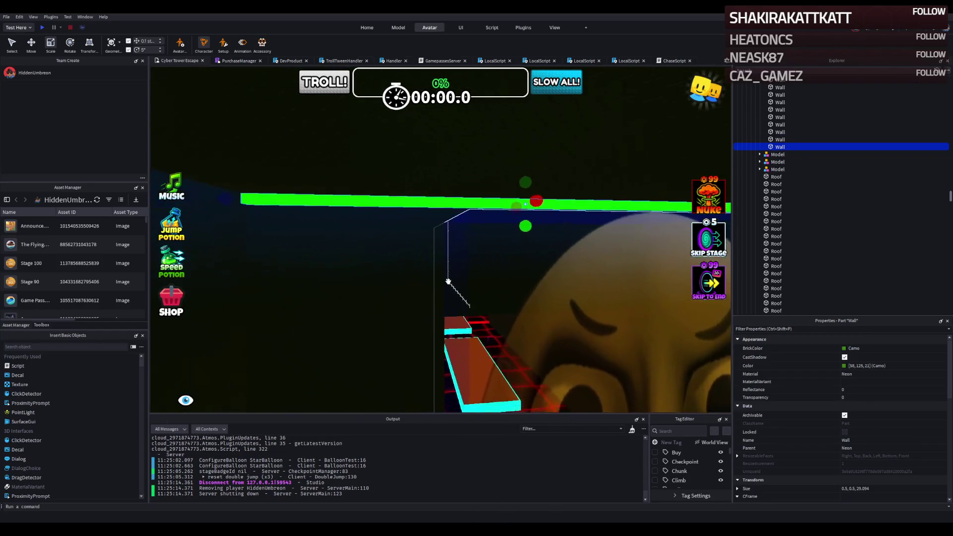
pyautogui.press('a')
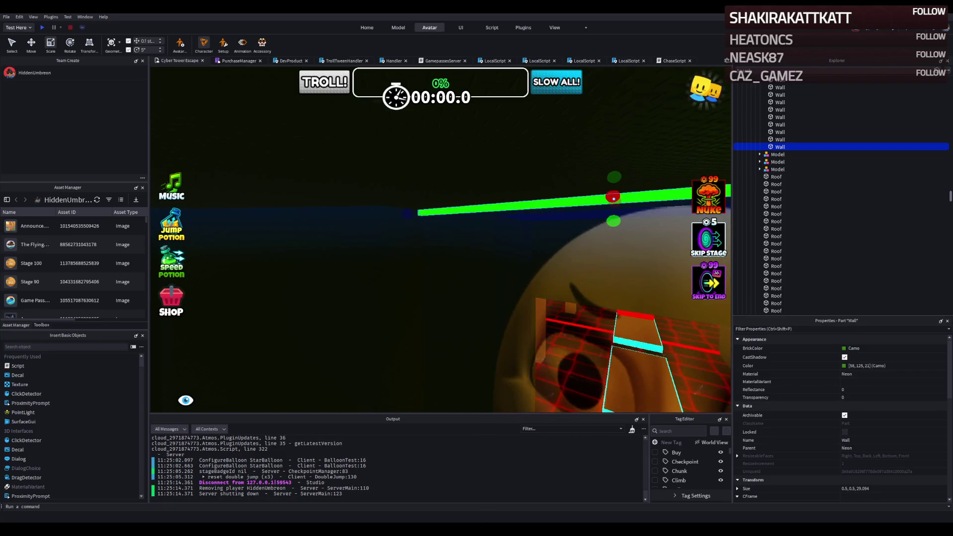